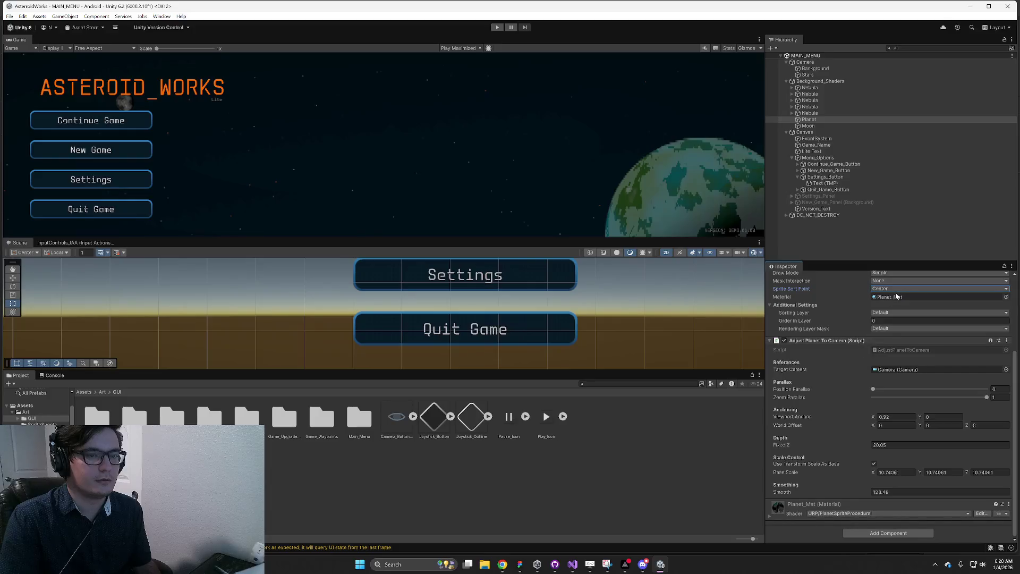
# Select Planet_Mat and shrink its preview so more material properties are visible.
pyautogui.click(896, 296)
pyautogui.doubleClick(896, 296)
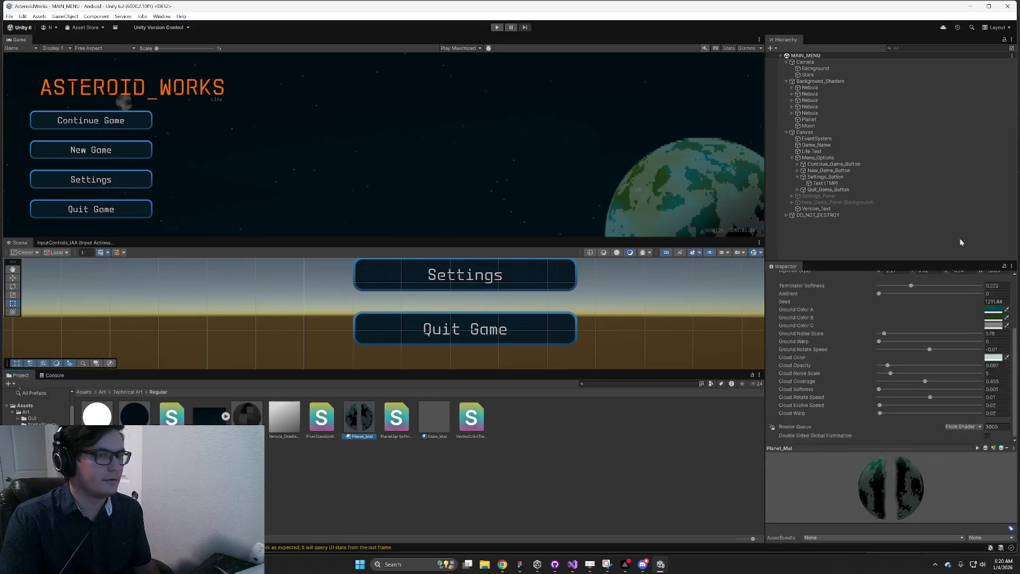
pyautogui.scroll(3, 860, 393)
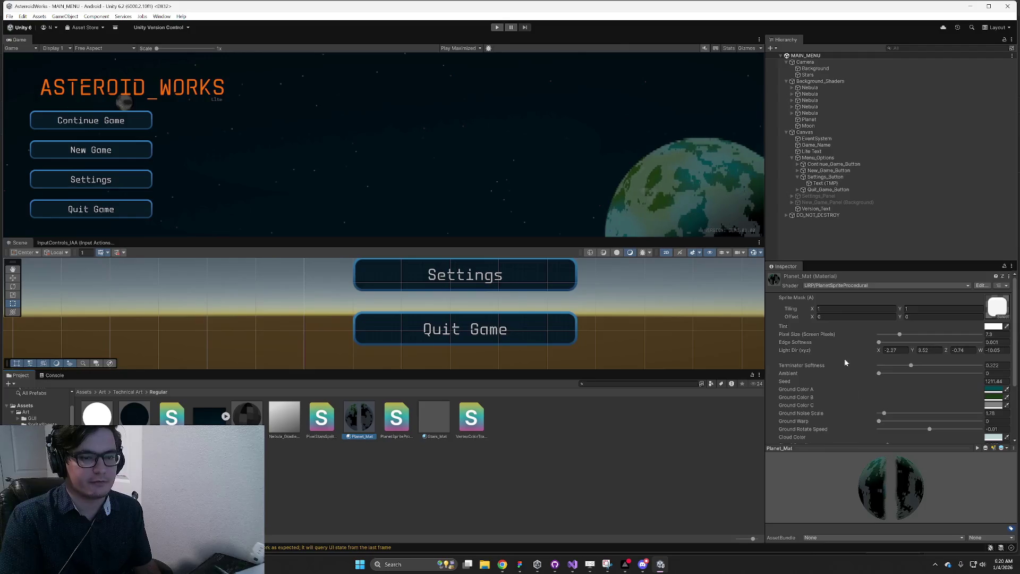
pyautogui.scroll(-3, 846, 363)
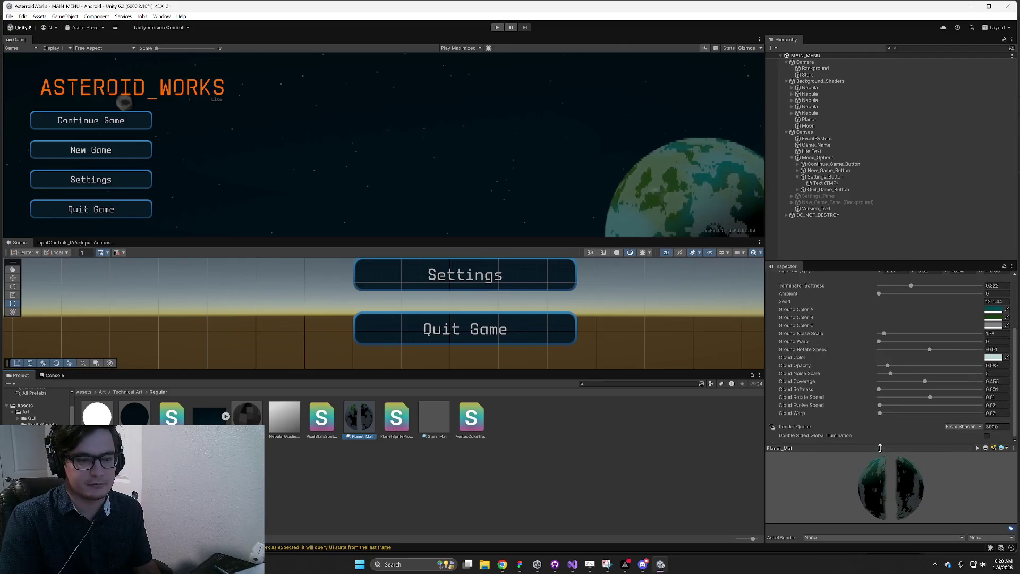
pyautogui.moveTo(880, 448); pyautogui.dragTo(880, 518)
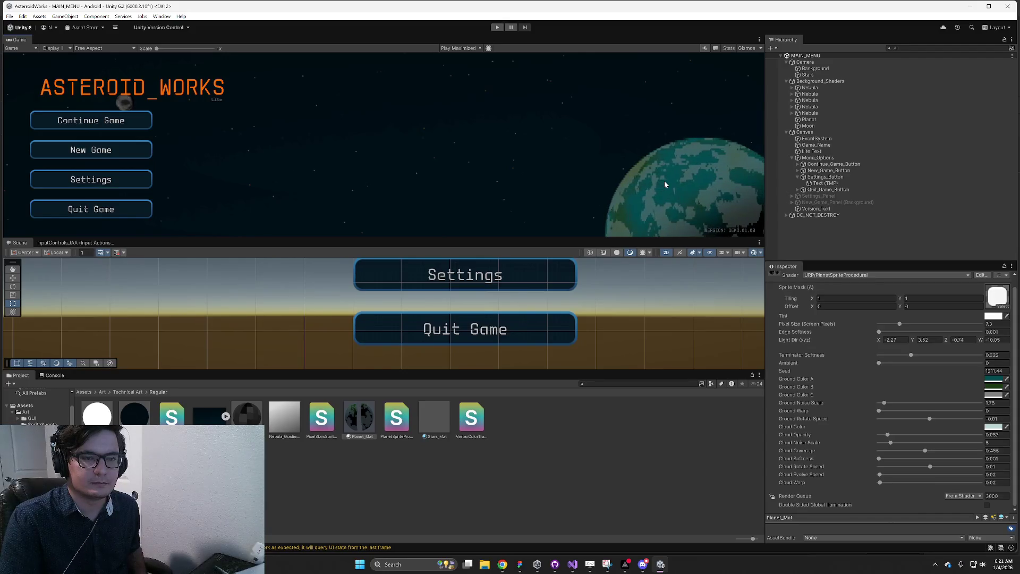
# Enlarge the Hierarchy and Inspector panels and glance at the Console.
pyautogui.moveTo(814, 261); pyautogui.dragTo(815, 416)
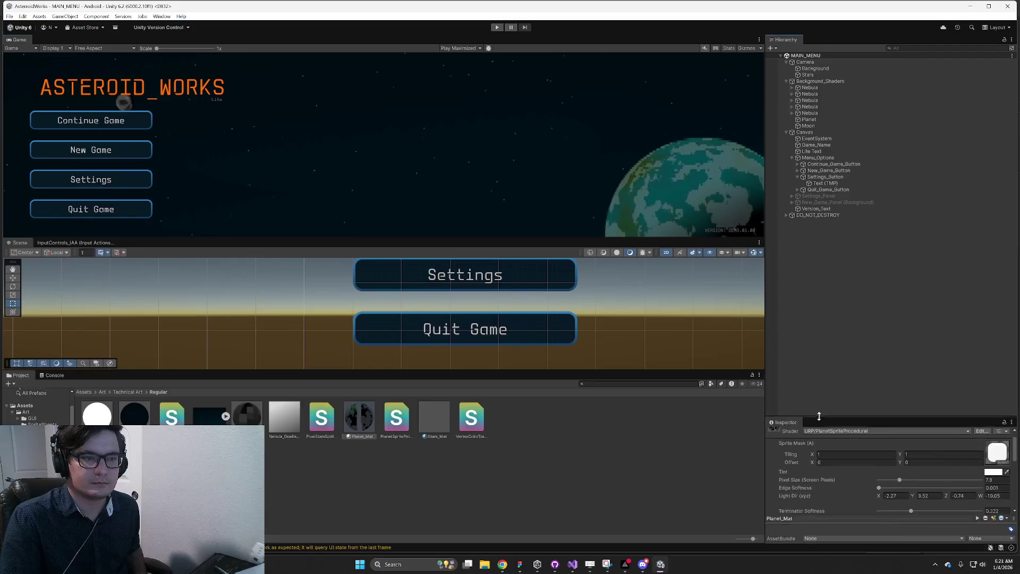
pyautogui.moveTo(764, 258); pyautogui.dragTo(600, 266)
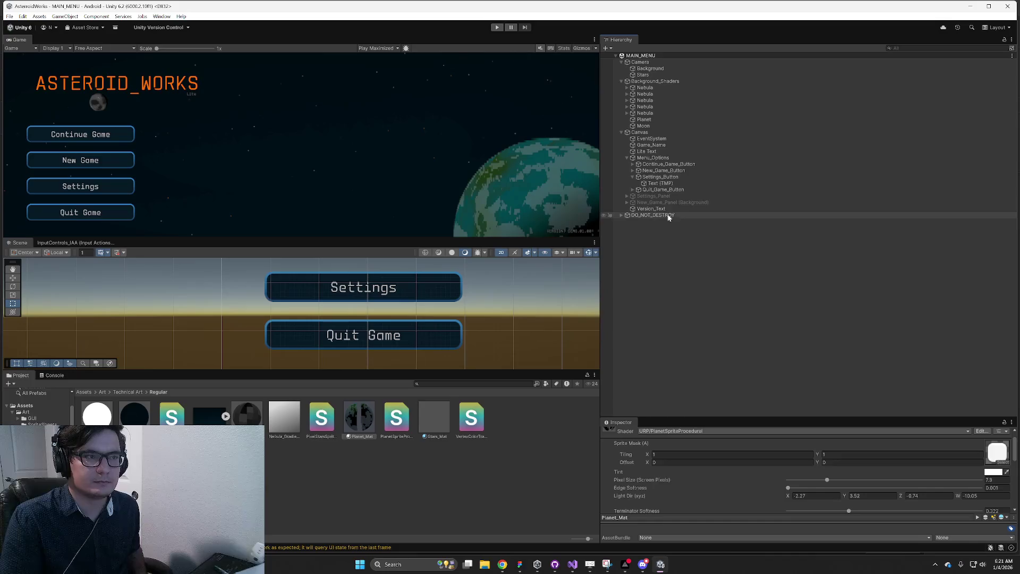
pyautogui.click(54, 375)
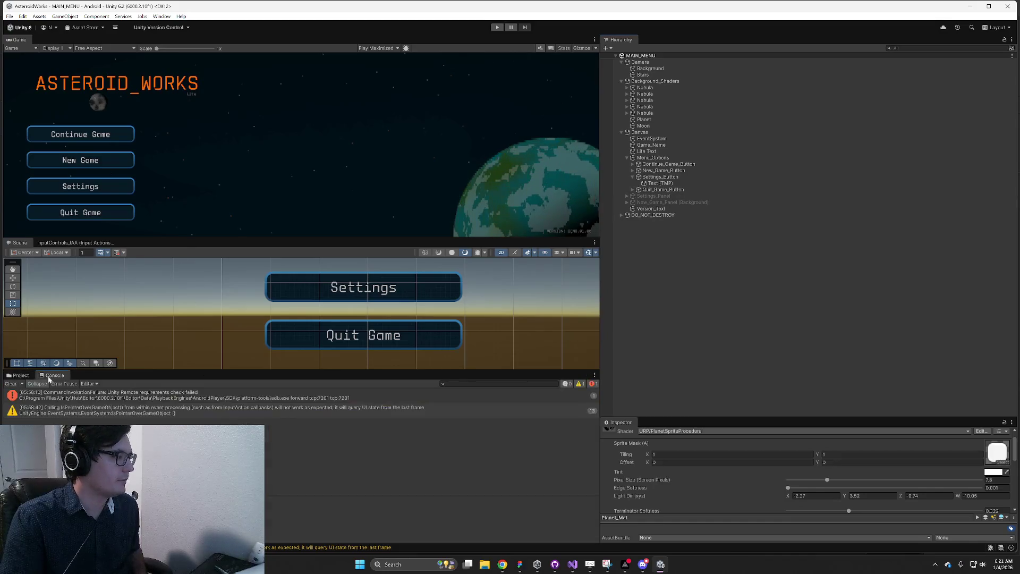
pyautogui.click(21, 376)
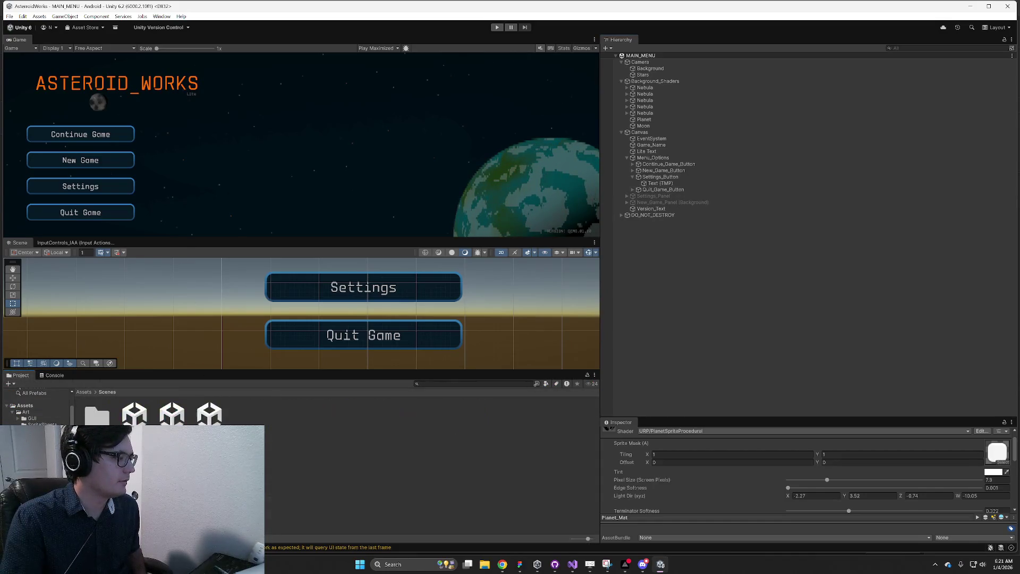
# Open MAIN_WORLD, run and pause it, and set the Game view to Play Unfocused.
pyautogui.doubleClick(172, 414)
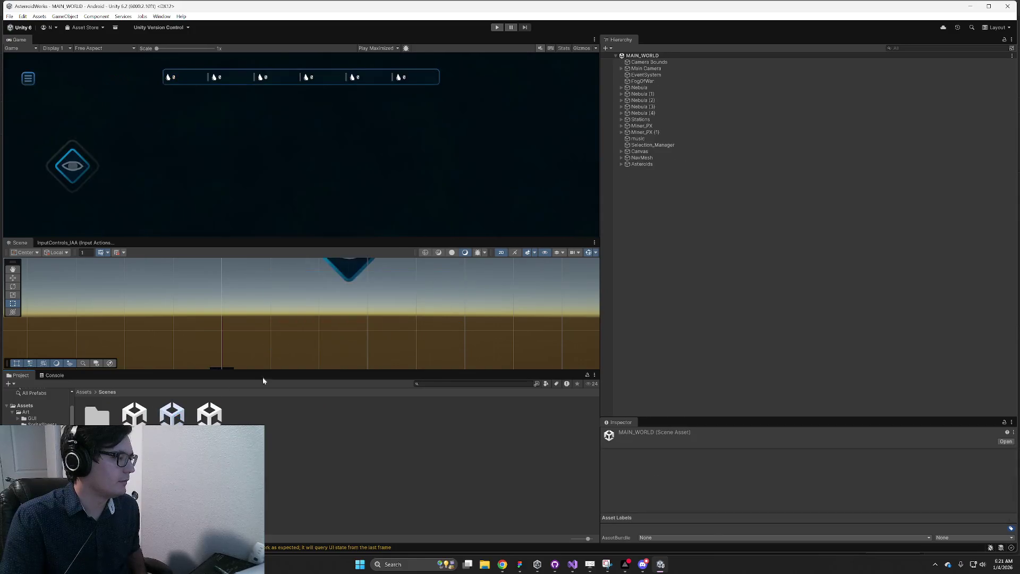
pyautogui.click(499, 30)
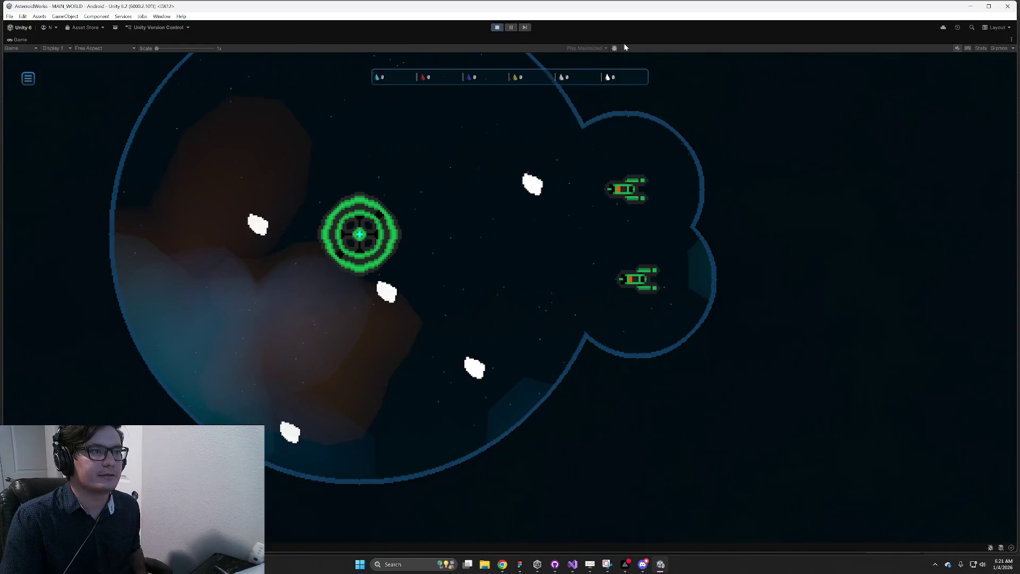
pyautogui.click(511, 27)
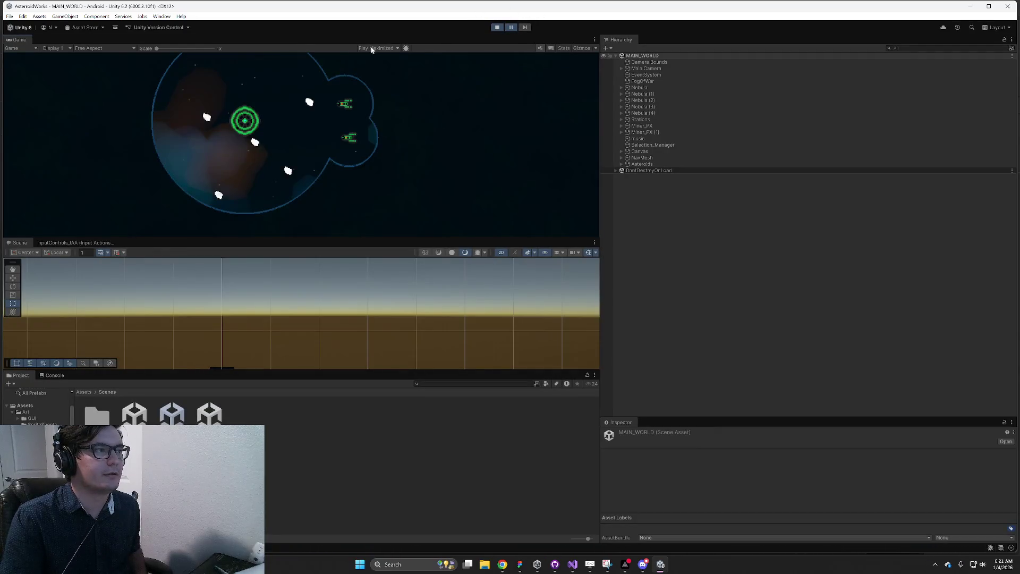
pyautogui.click(371, 48)
pyautogui.click(399, 75)
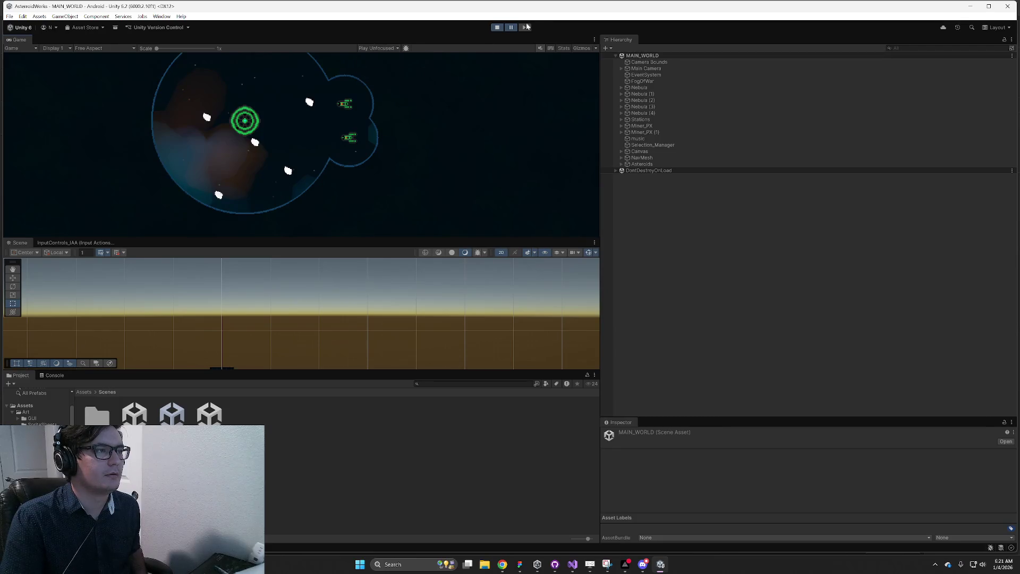
# Expand Main Camera and inspect its Background child and the EventSystem.
pyautogui.click(622, 68)
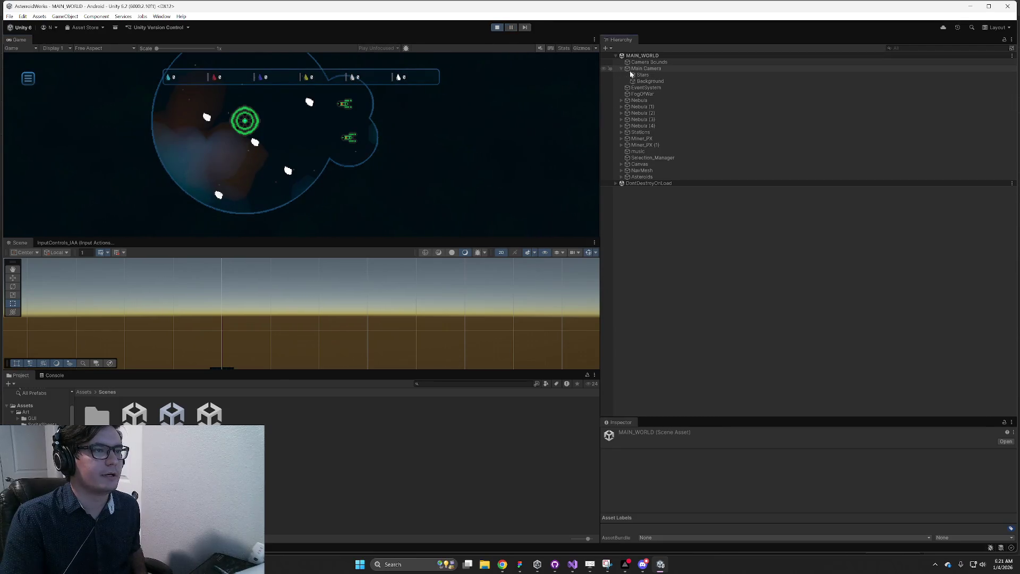
pyautogui.click(642, 75)
pyautogui.click(649, 82)
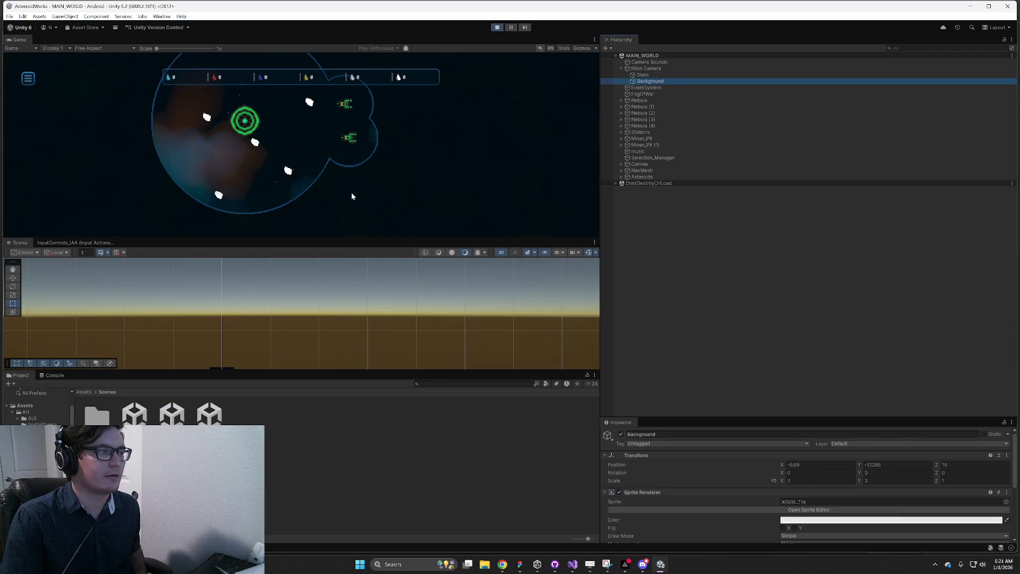
pyautogui.click(648, 87)
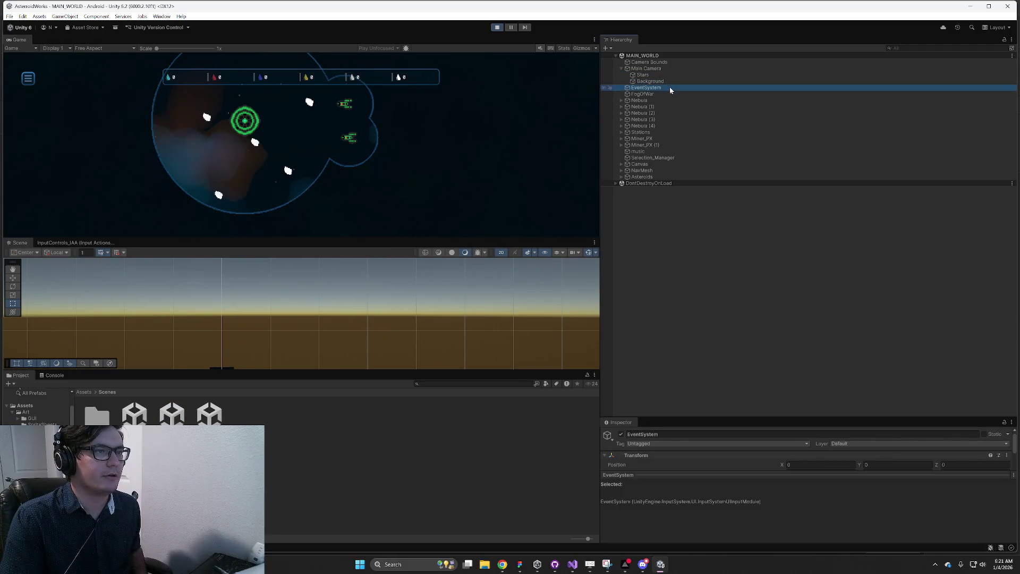
# Frame Camera Bounds in the Scene view, then inspect FogOfWar's 50 × 50 sprite.
pyautogui.click(651, 63)
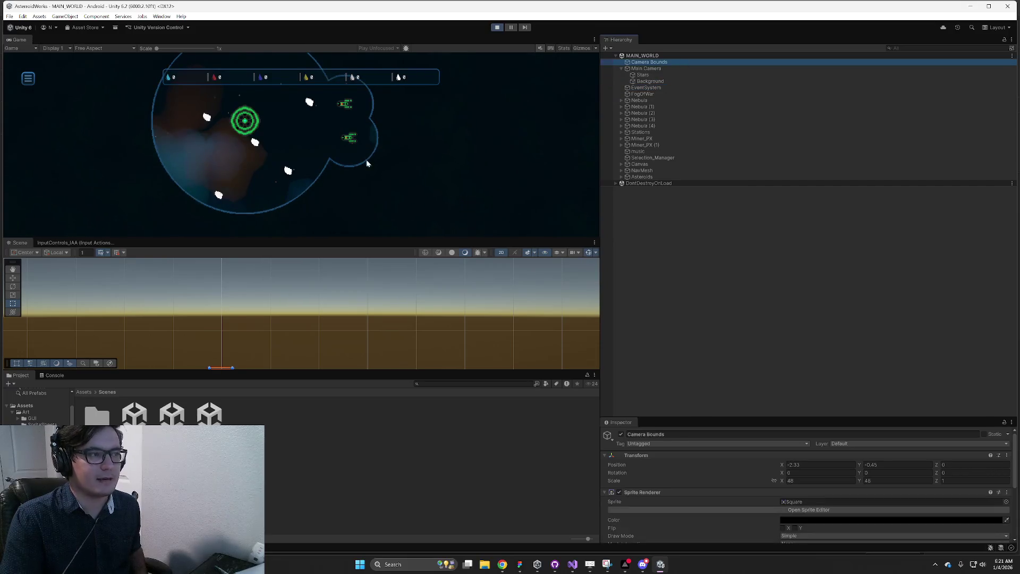
pyautogui.press('f')
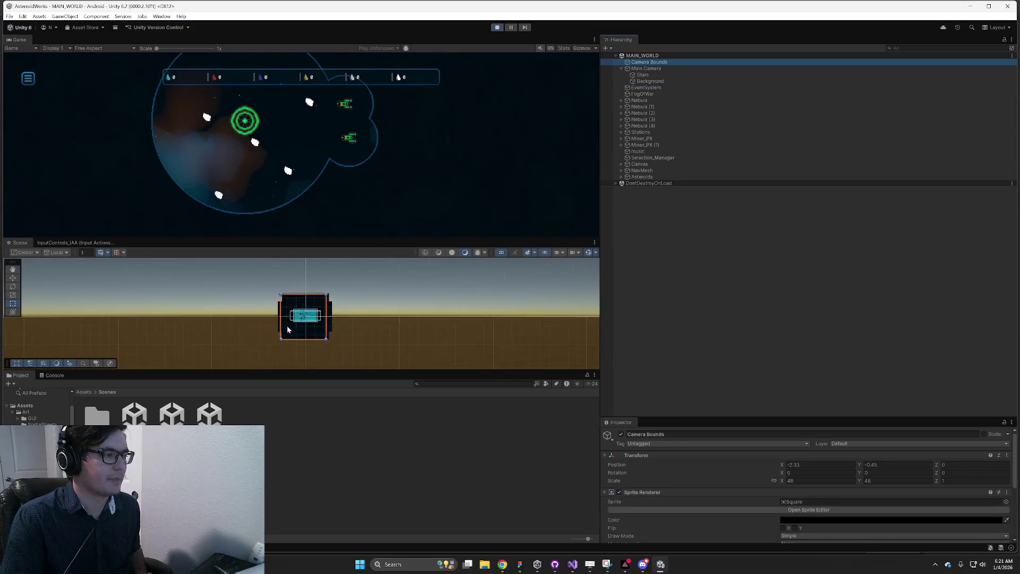
pyautogui.scroll(2, 352, 304)
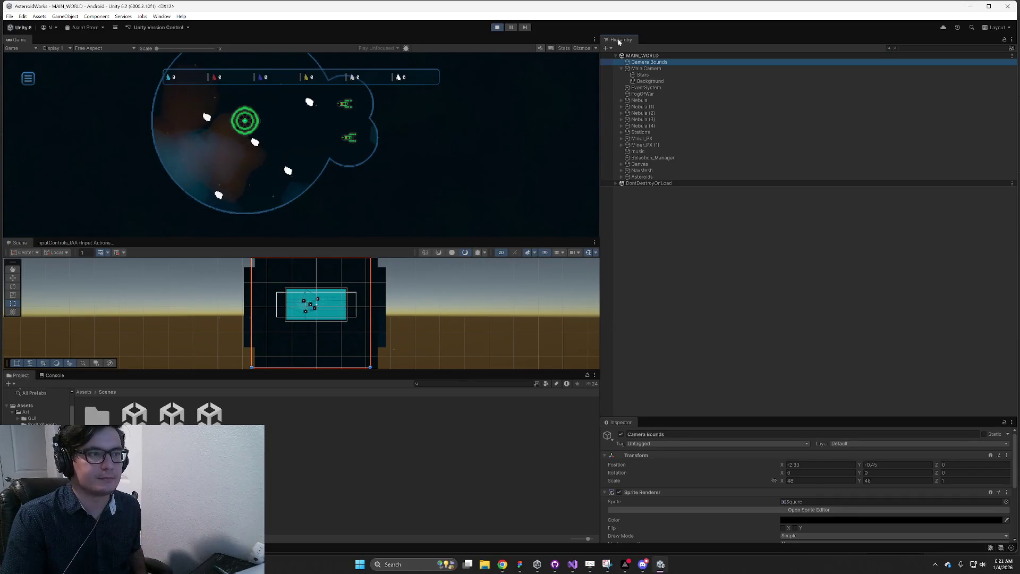
pyautogui.click(642, 94)
pyautogui.scroll(3, 372, 314)
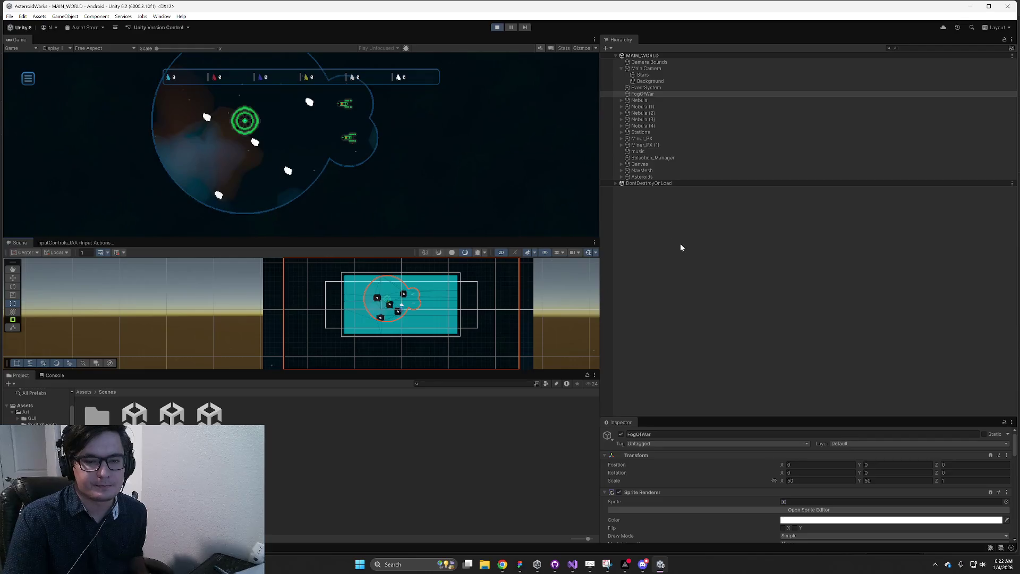
# Expand Nebula and step through its Nebula Layer children.
pyautogui.click(621, 101)
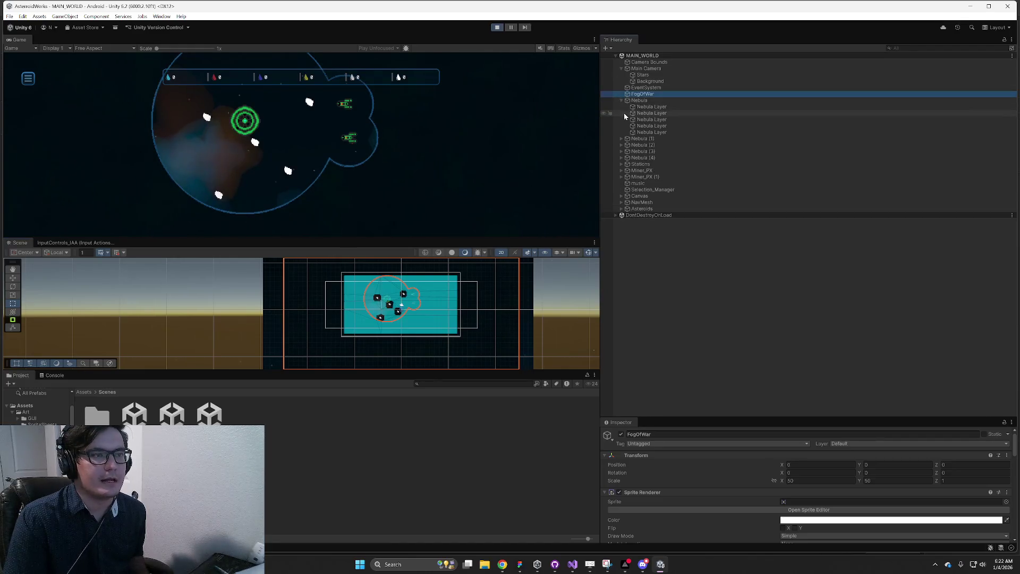
pyautogui.click(643, 107)
pyautogui.press('Down')
pyautogui.press('Down')
pyautogui.press('Down')
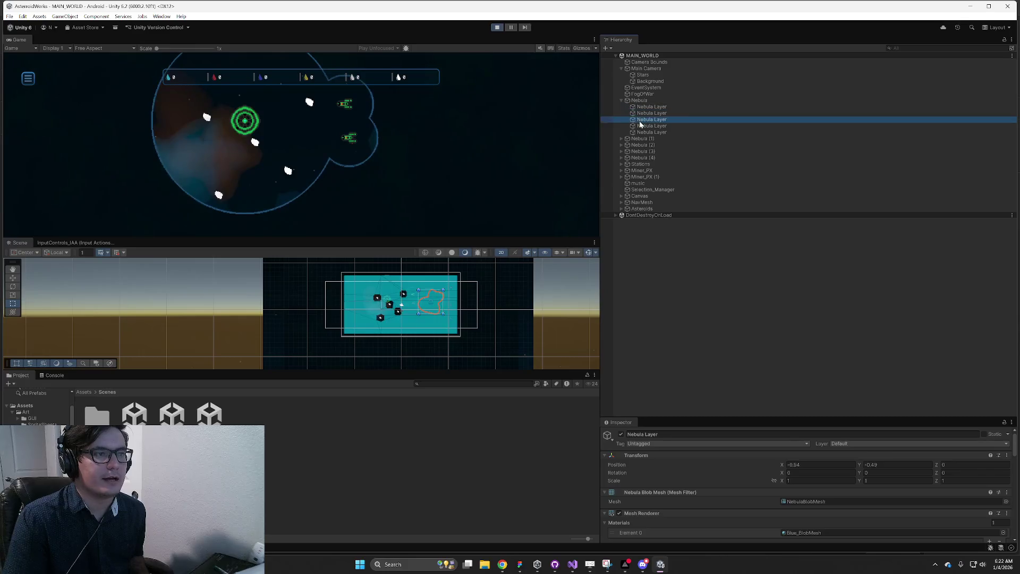
pyautogui.press('Up')
pyautogui.press('Up')
pyautogui.press('Up')
pyautogui.press('Up')
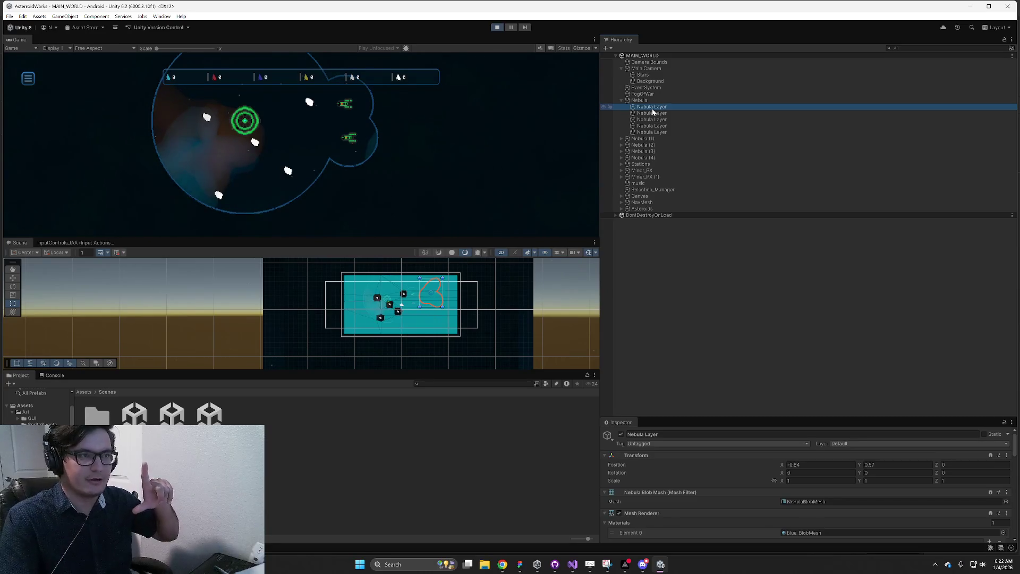
# Collapse Nebula, check Nebula (4), then inspect Stations at position 0, 0, 0.
pyautogui.click(623, 101)
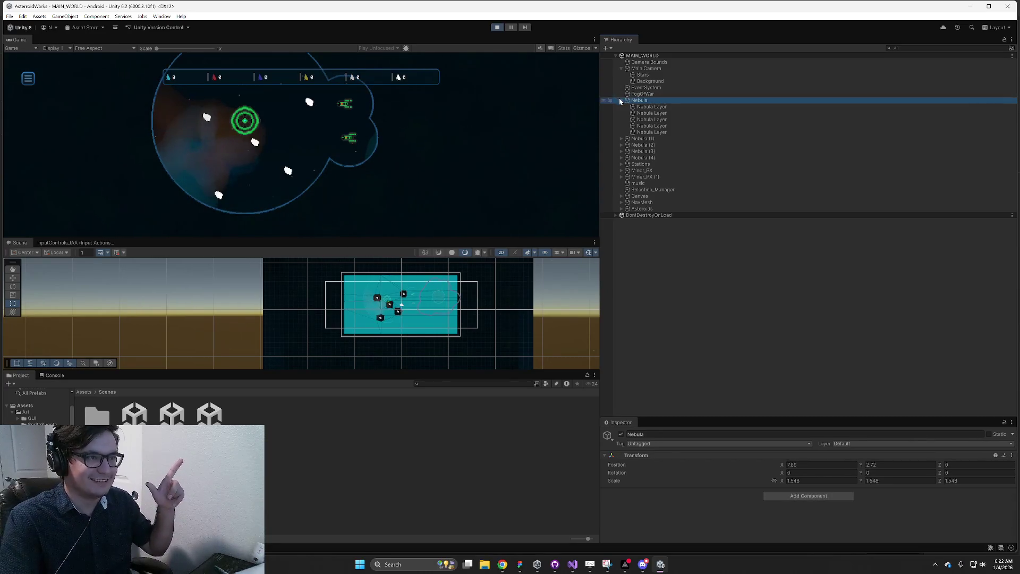
pyautogui.click(621, 101)
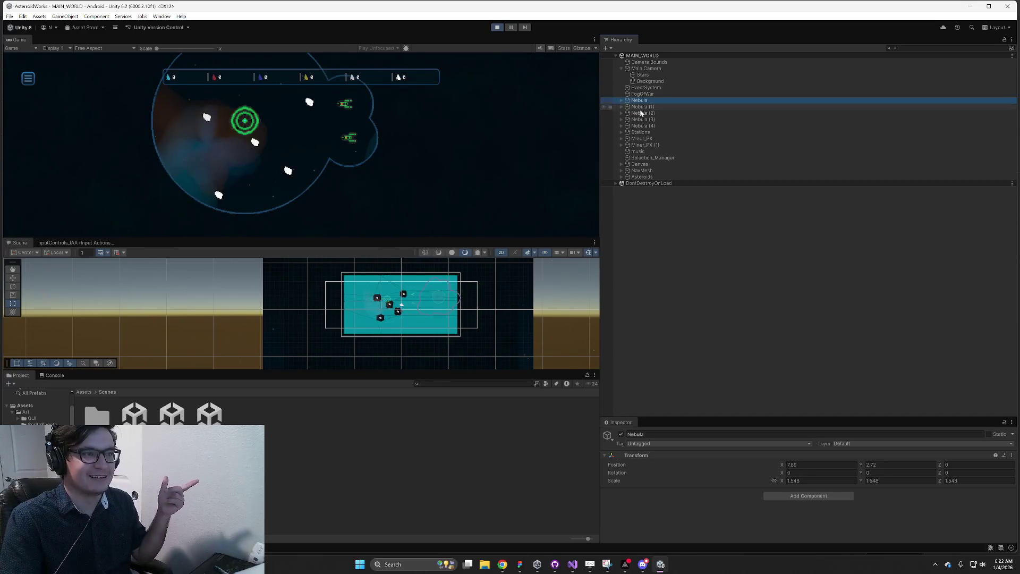
pyautogui.click(646, 126)
pyautogui.click(638, 101)
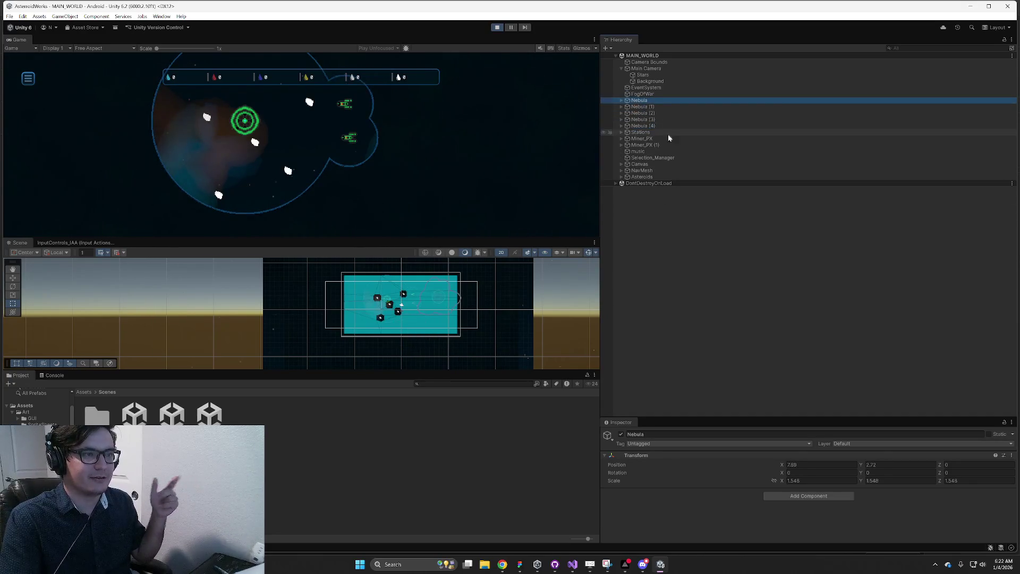
pyautogui.click(654, 132)
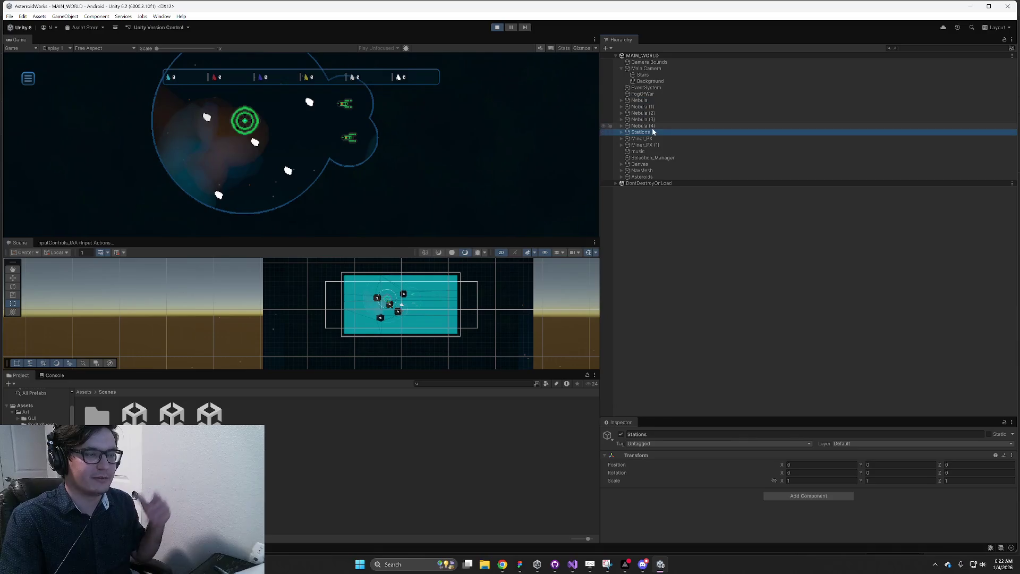
# Expand Stations and Station_001 and enlarge the Scene view above the Game view.
pyautogui.click(621, 132)
pyautogui.click(627, 140)
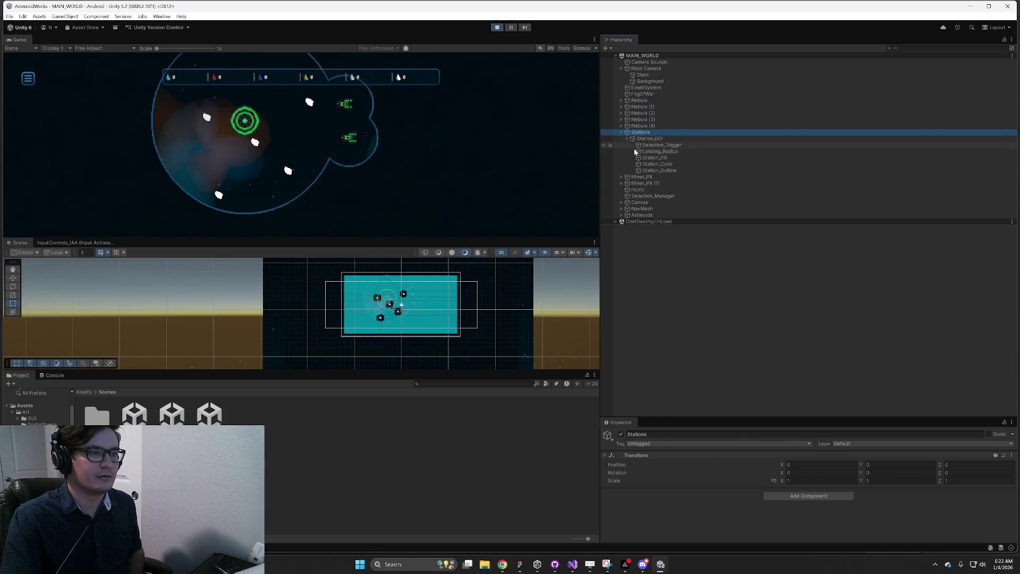
pyautogui.scroll(5, 371, 311)
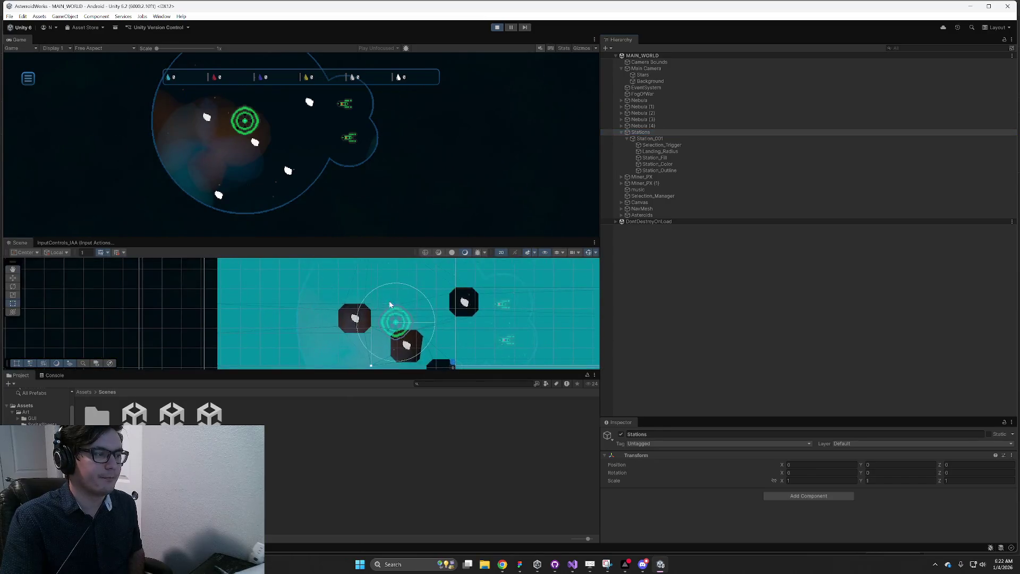
pyautogui.moveTo(380, 236); pyautogui.dragTo(380, 98)
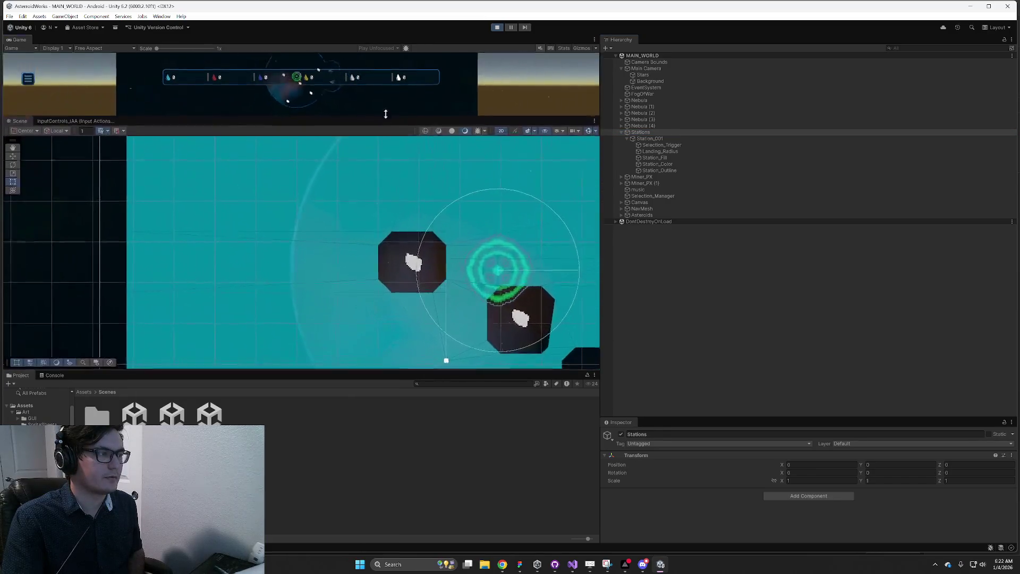
pyautogui.scroll(-3, 358, 253)
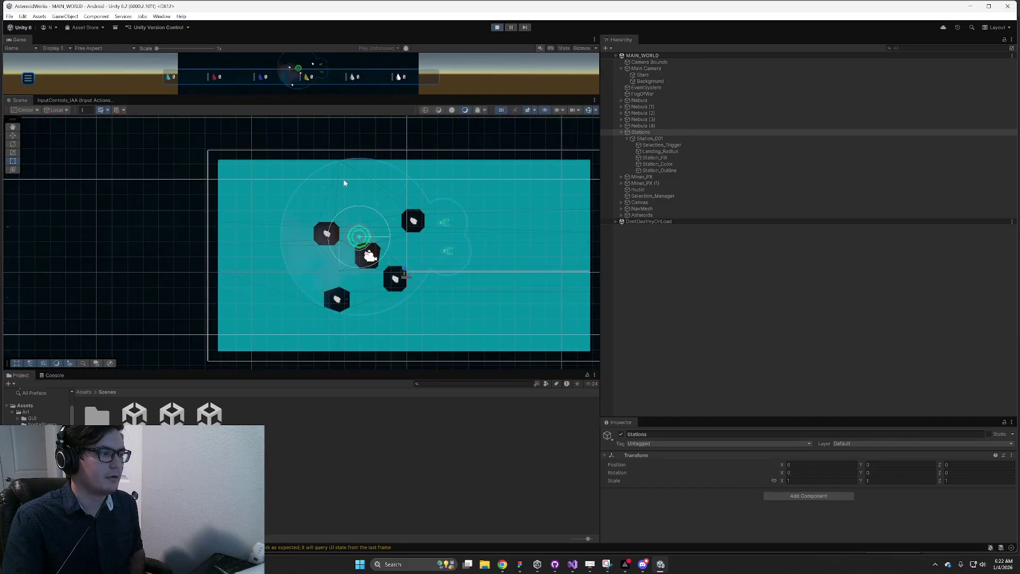
pyautogui.scroll(3, 368, 244)
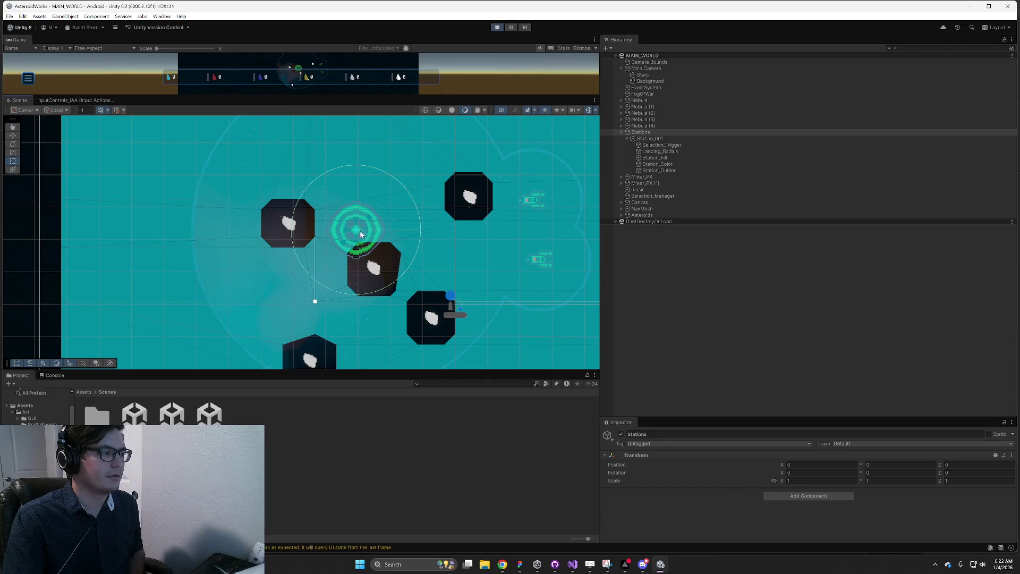
pyautogui.scroll(-2, 361, 235)
# Inspect Station_001, Selection_Trigger, Landing_Radius and the outline sprites, then collapse Station_001.
pyautogui.click(664, 139)
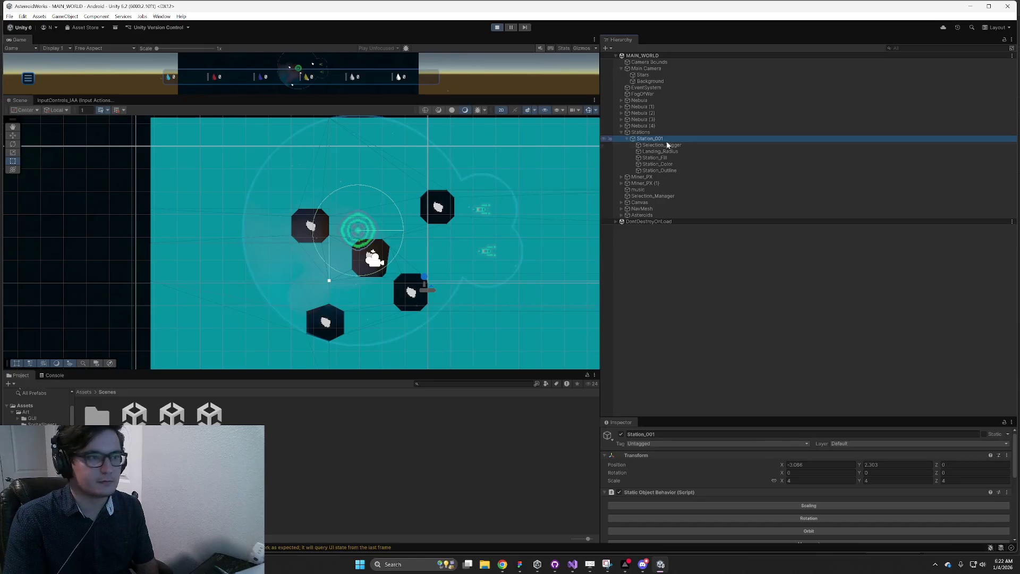
pyautogui.click(664, 145)
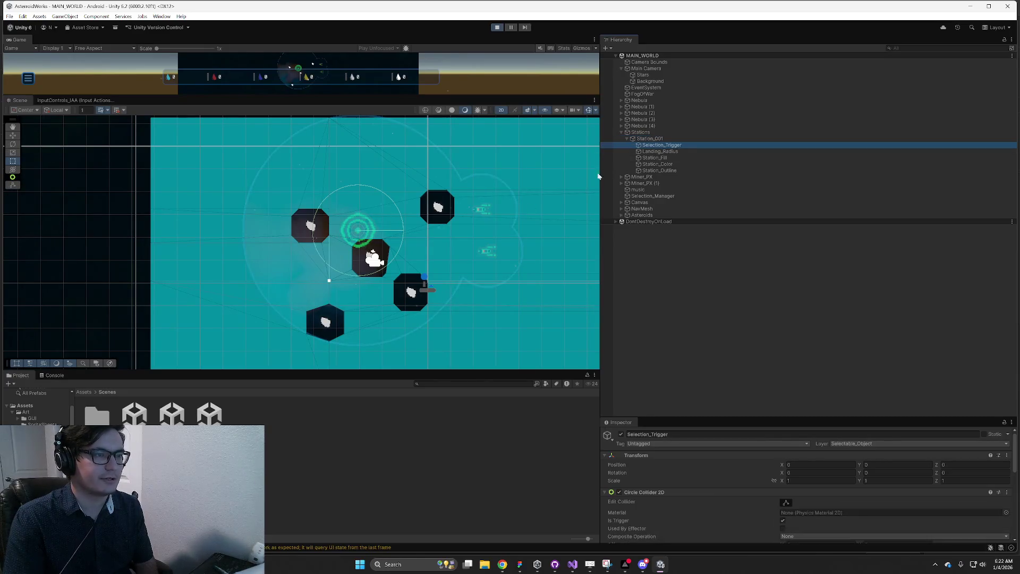
pyautogui.click(669, 151)
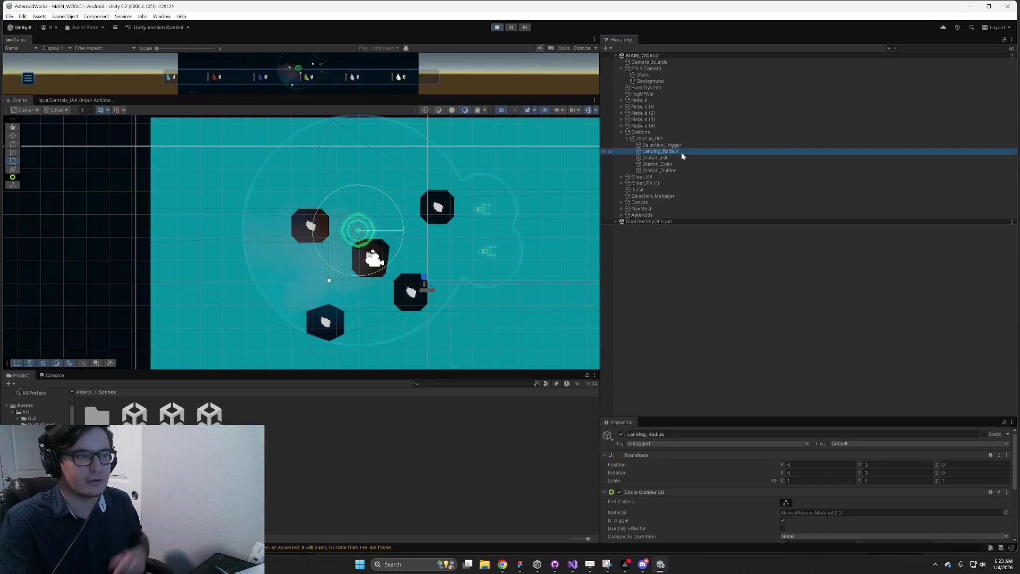
pyautogui.moveTo(672, 161)
pyautogui.mouseDown()
pyautogui.moveTo(675, 153)
pyautogui.moveTo(670, 170)
pyautogui.mouseUp()
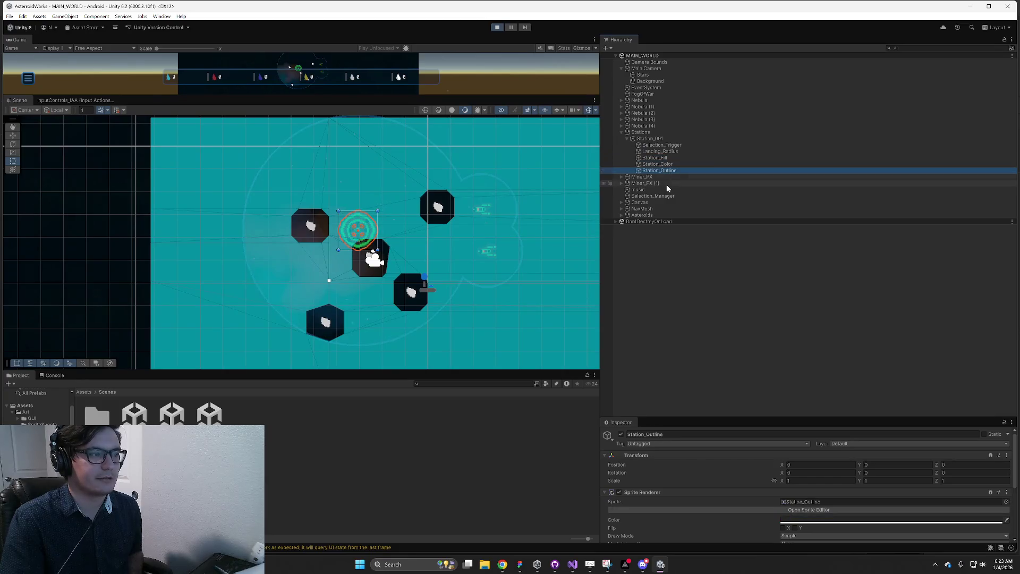
pyautogui.click(627, 139)
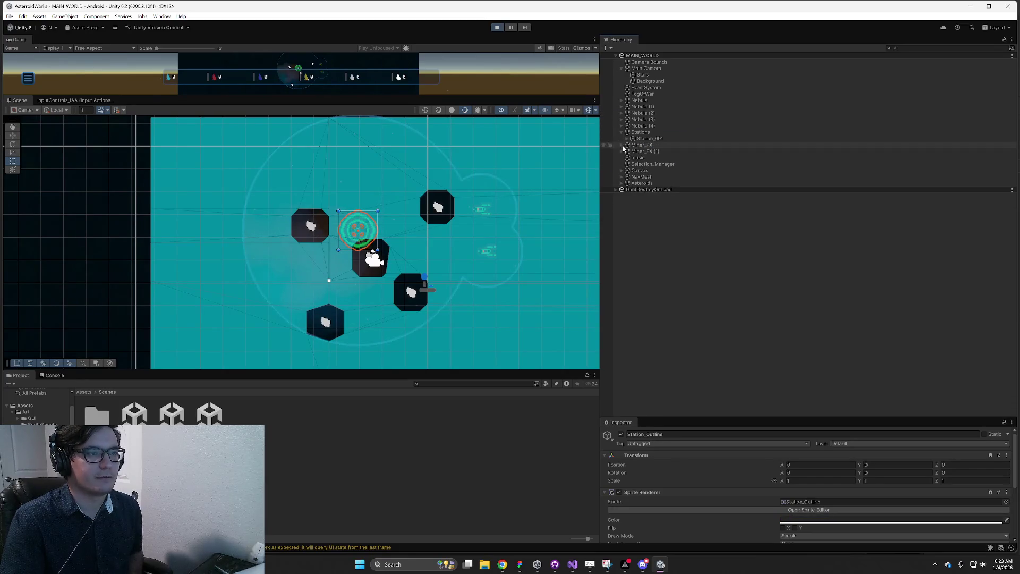
# Expand and select Miner_PX, pan the Scene to the miners, then reselect FogOfWar.
pyautogui.click(622, 146)
pyautogui.scroll(5, 393, 239)
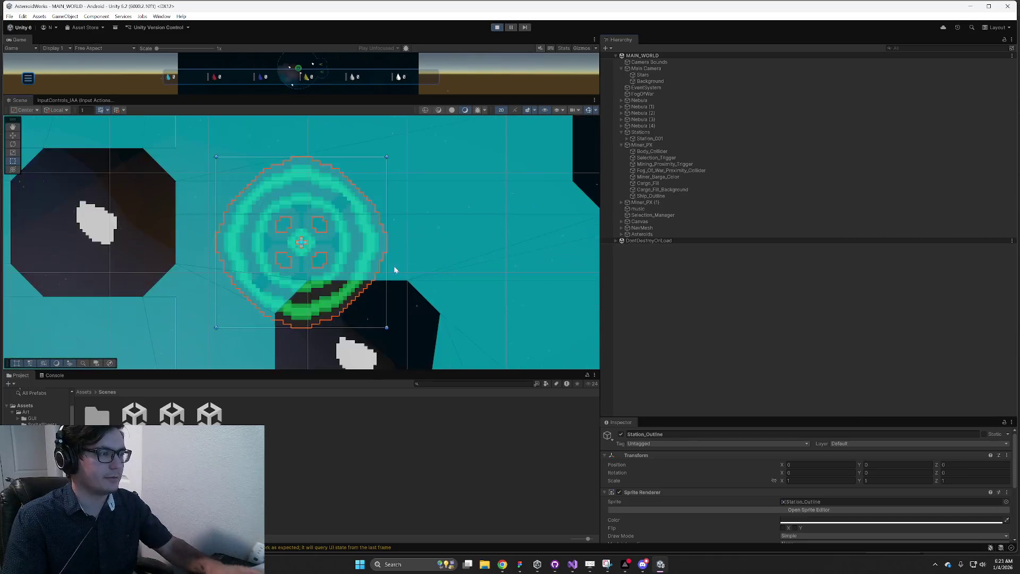
pyautogui.scroll(-5, 393, 269)
pyautogui.click(642, 145)
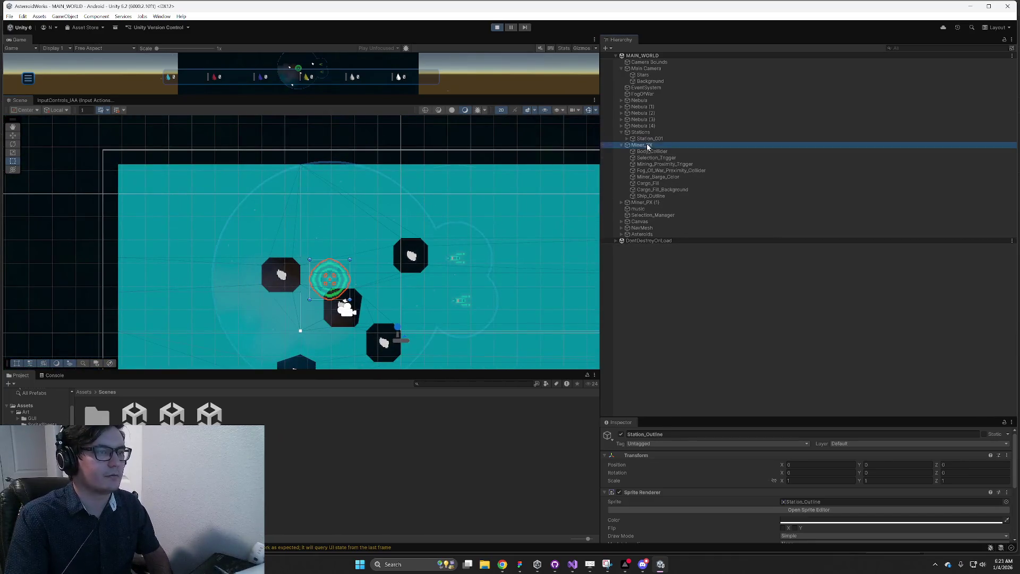
pyautogui.moveTo(471, 277); pyautogui.dragTo(416, 263)
pyautogui.scroll(1, 416, 263)
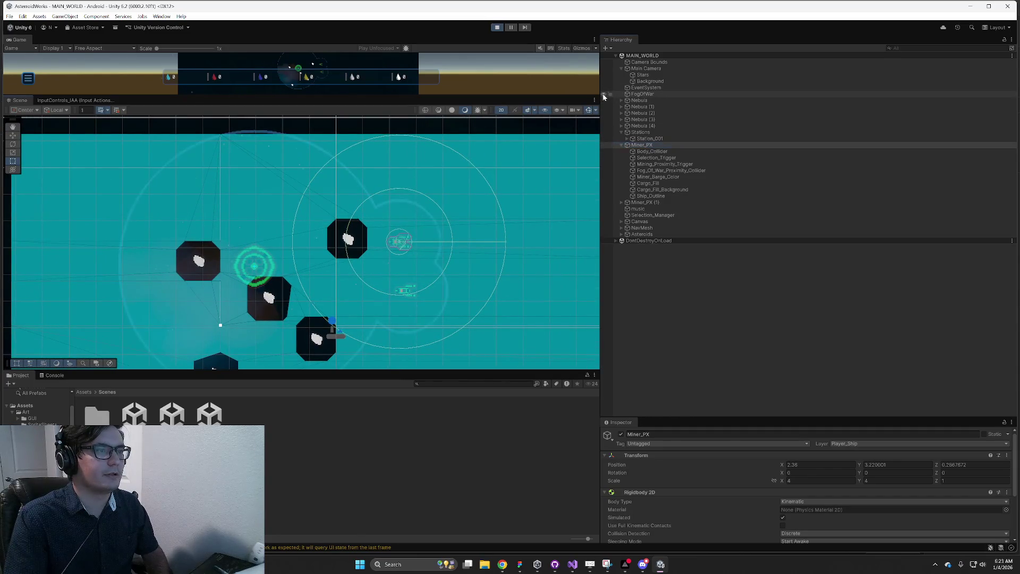
pyautogui.click(643, 95)
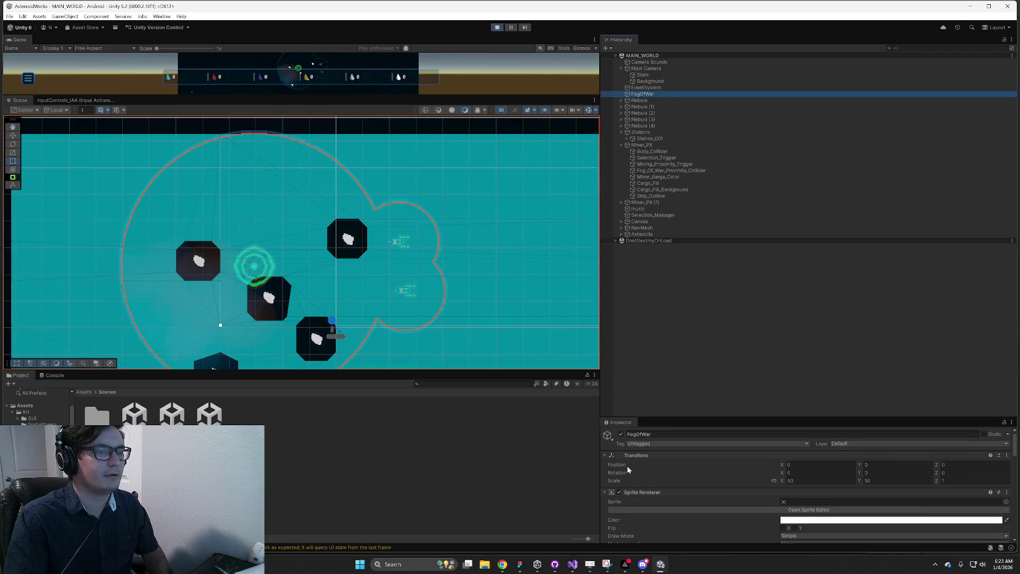
# Deactivate the FogOfWar and NavMesh objects.
pyautogui.click(621, 435)
pyautogui.click(642, 227)
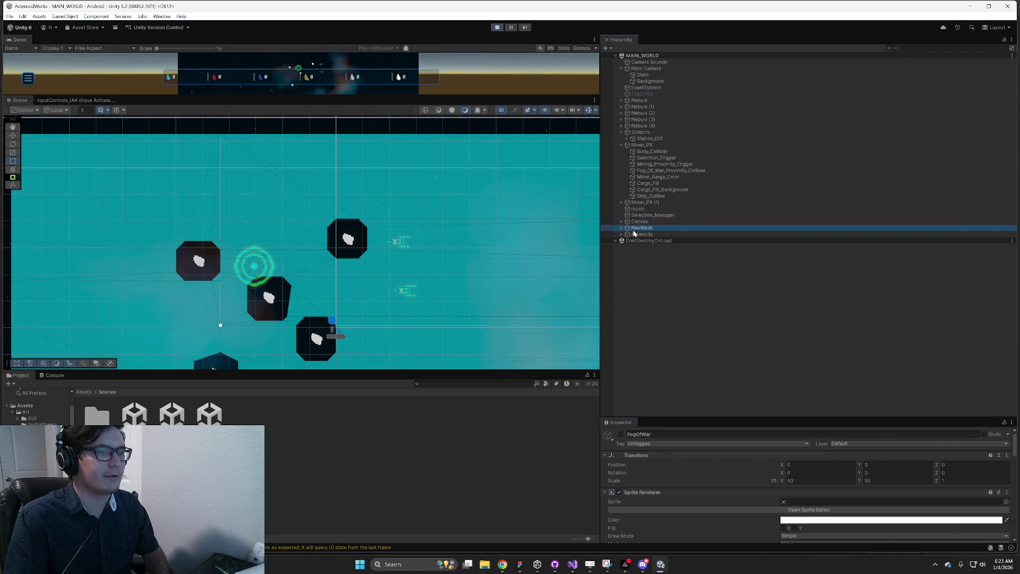
pyautogui.click(620, 435)
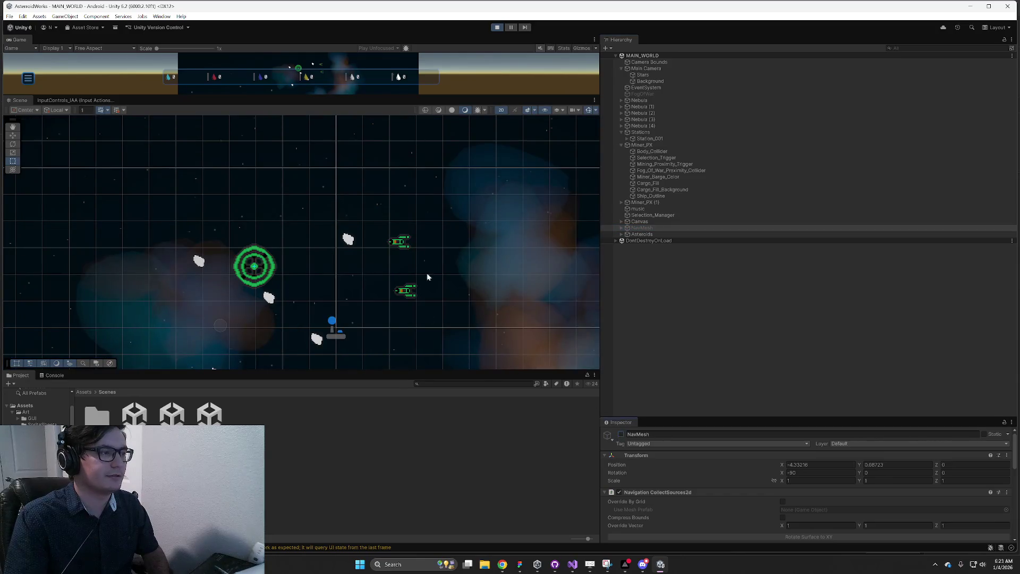
# Frame Miner_PX in the Scene view and enlarge the Inspector to show its components.
pyautogui.scroll(3, 427, 277)
pyautogui.click(642, 144)
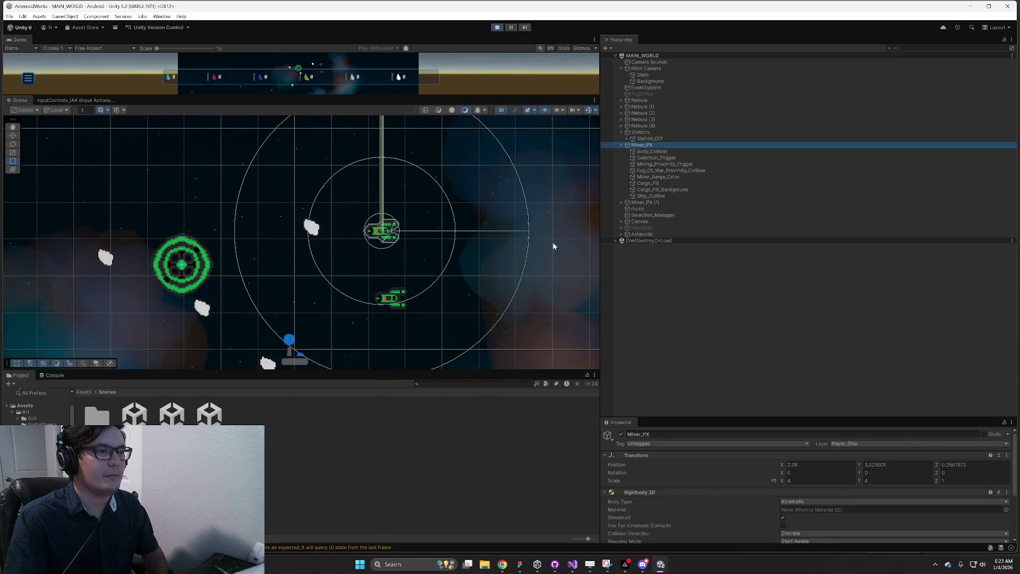
pyautogui.press('f')
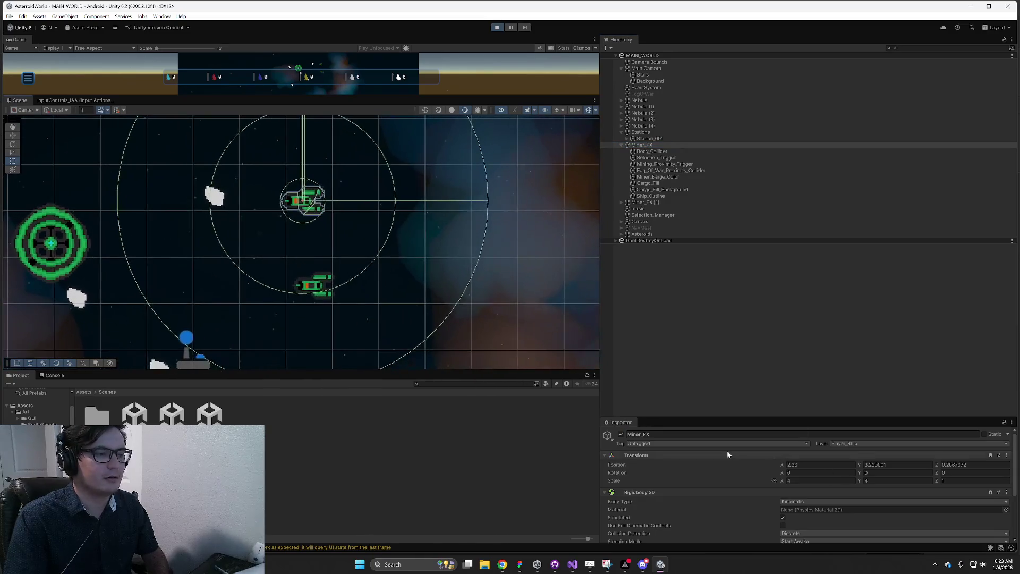
pyautogui.scroll(-3, 730, 453)
pyautogui.moveTo(694, 416); pyautogui.dragTo(706, 298)
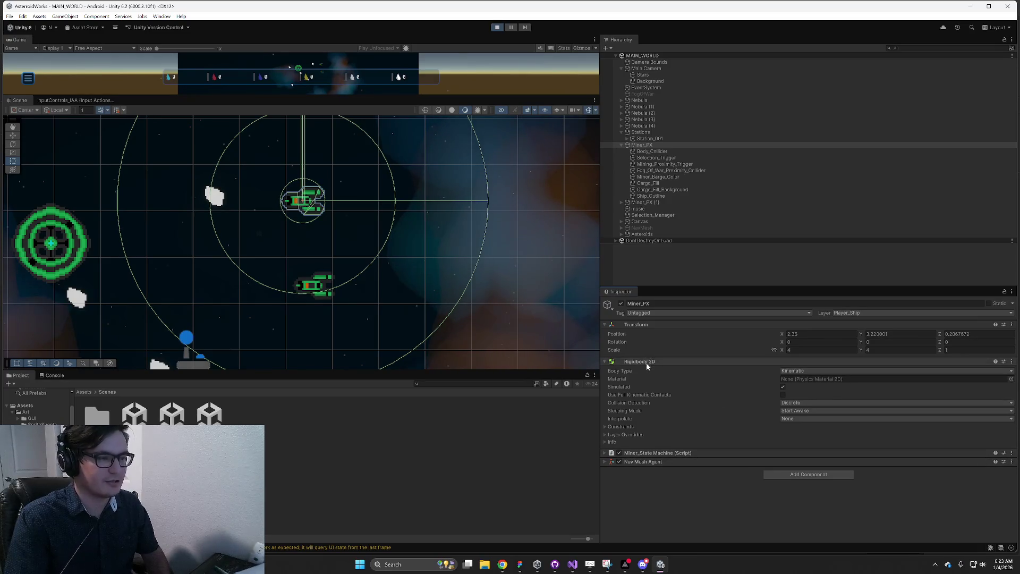
# Inspect the ship's Body_Collider and Selection_Trigger objects.
pyautogui.click(666, 153)
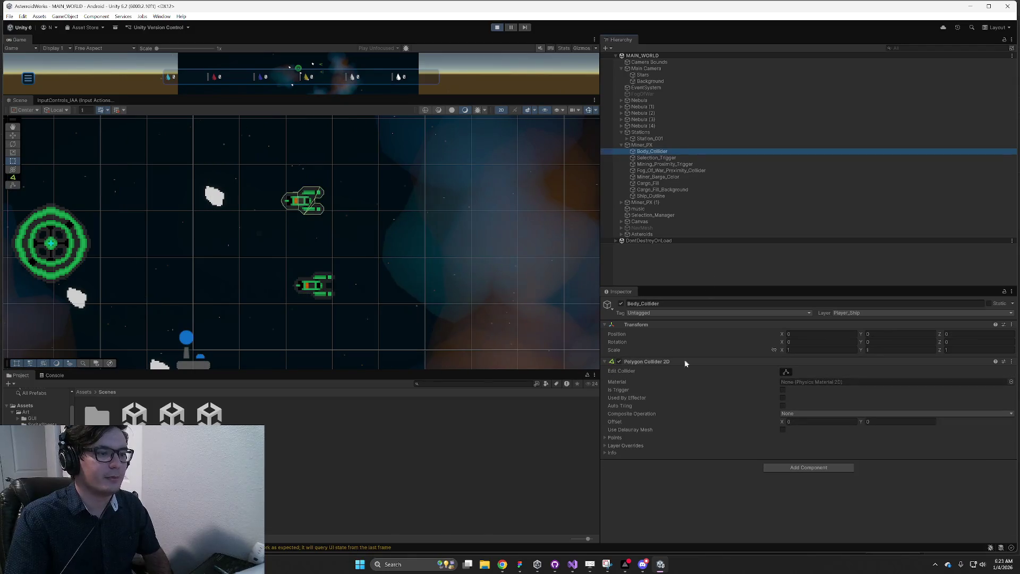
pyautogui.scroll(-5, 274, 209)
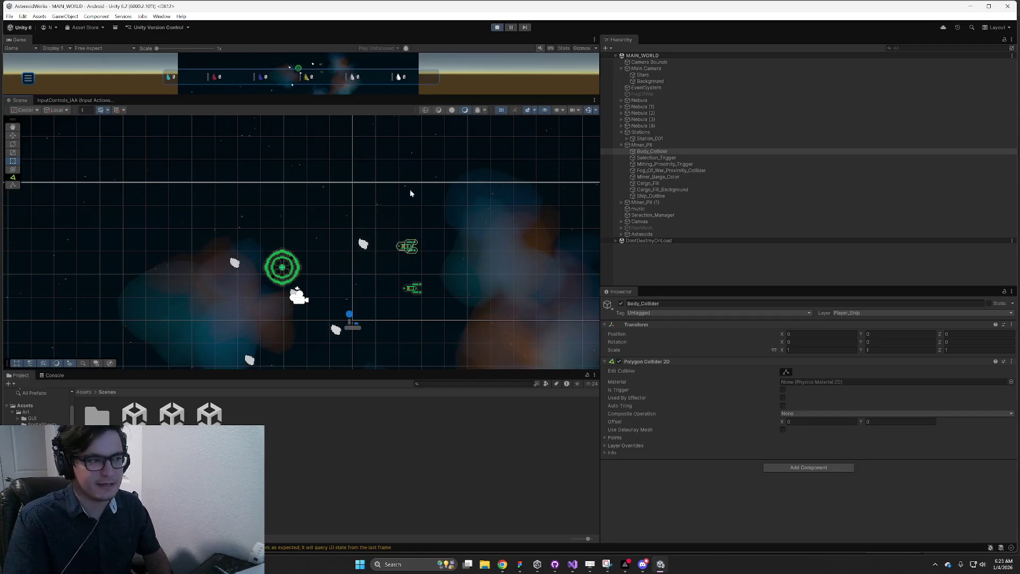
pyautogui.click(671, 159)
pyautogui.scroll(3, 440, 265)
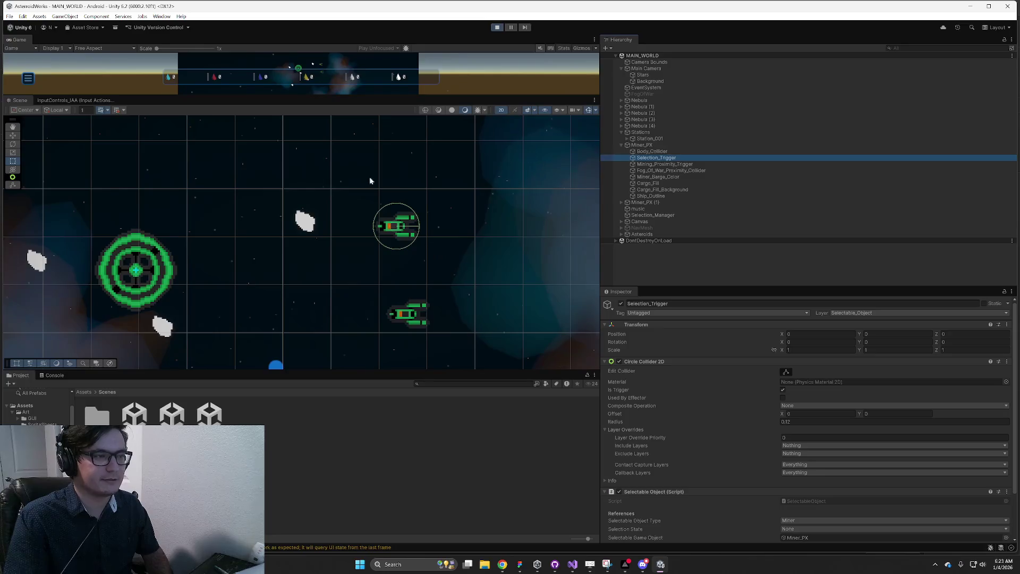
pyautogui.scroll(-3, 744, 415)
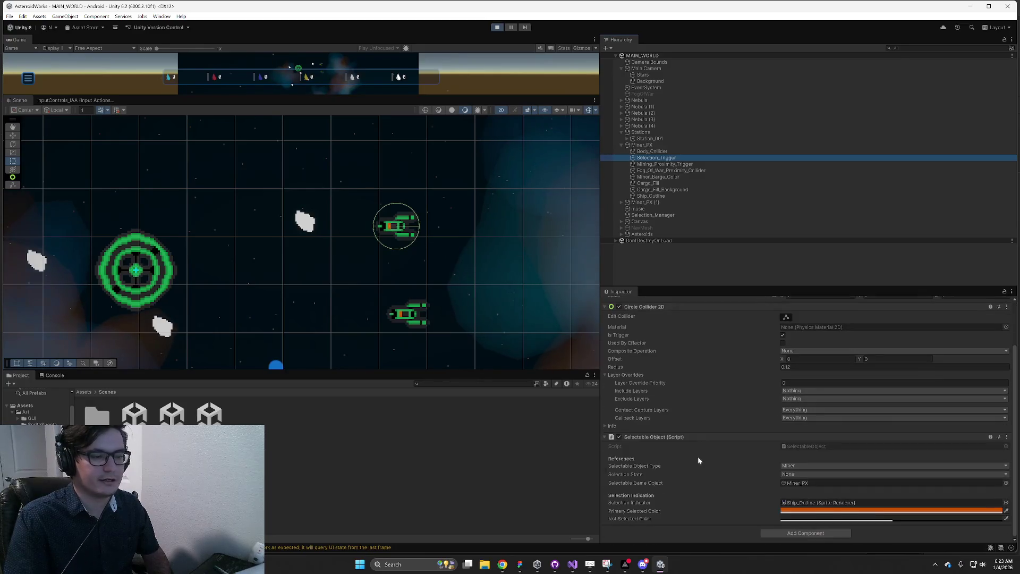
# Check the Selectable Object settings, leaving type Miner and Selection State None.
pyautogui.click(803, 466)
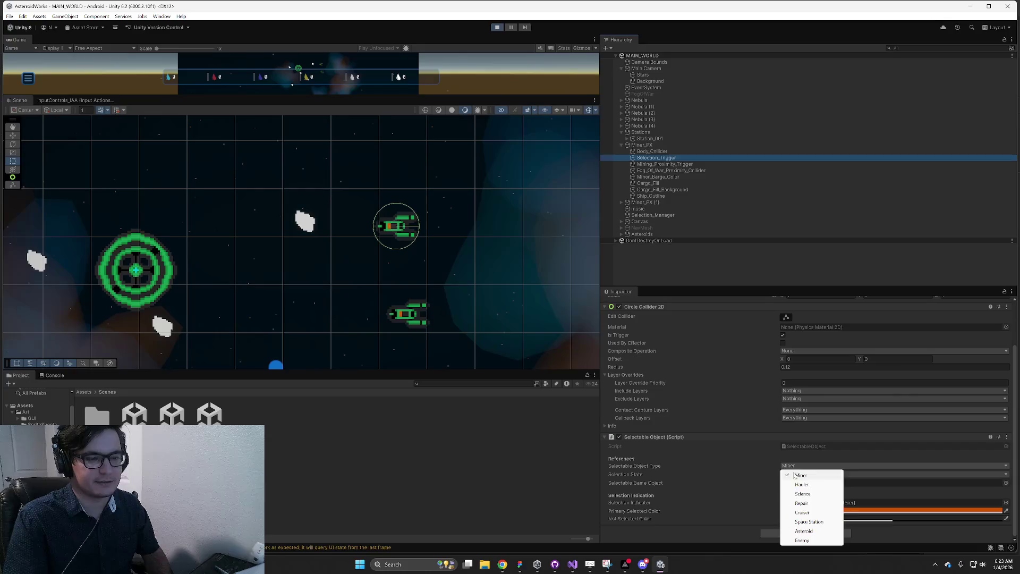
pyautogui.click(797, 476)
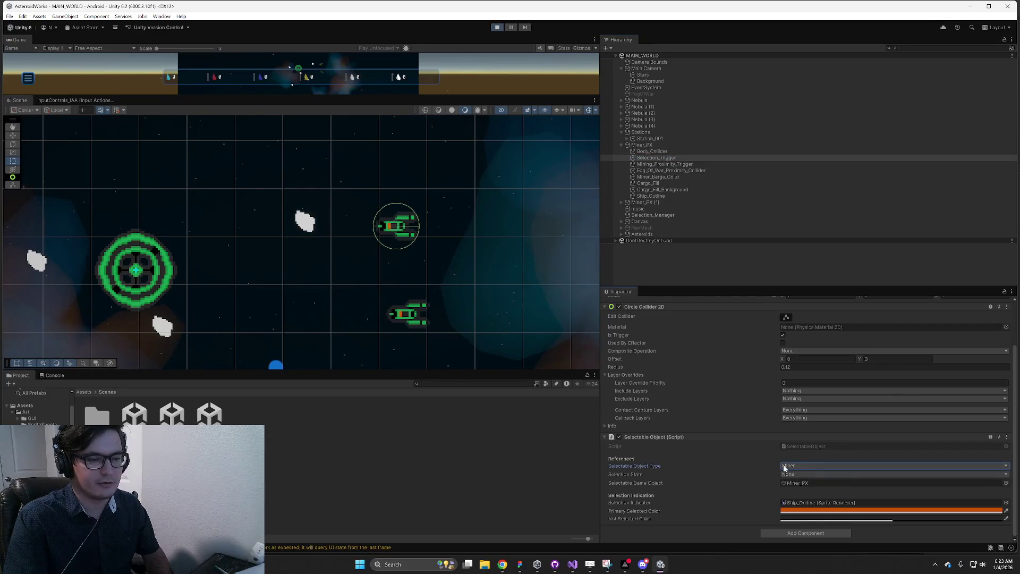
pyautogui.click(797, 475)
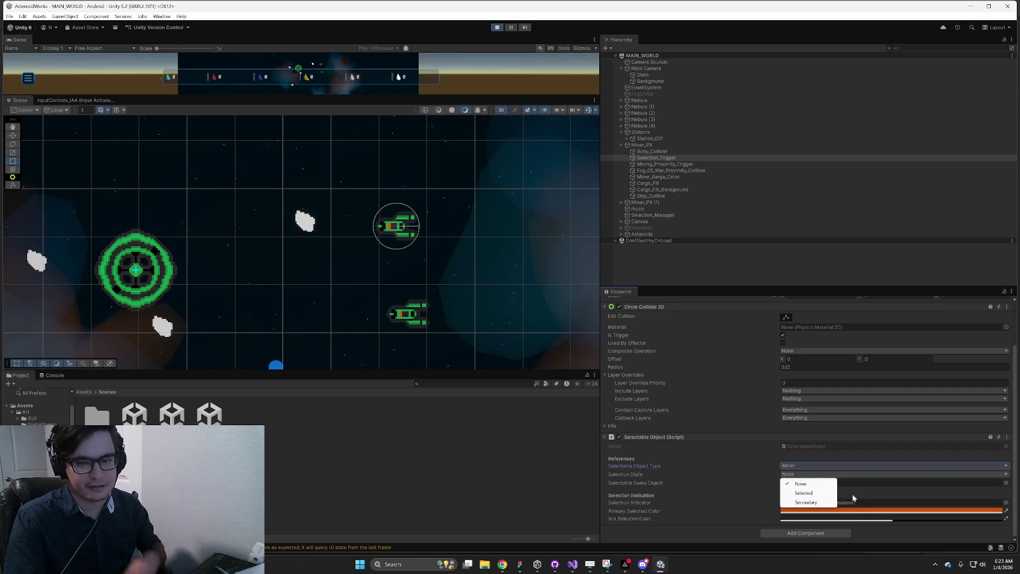
pyautogui.click(837, 500)
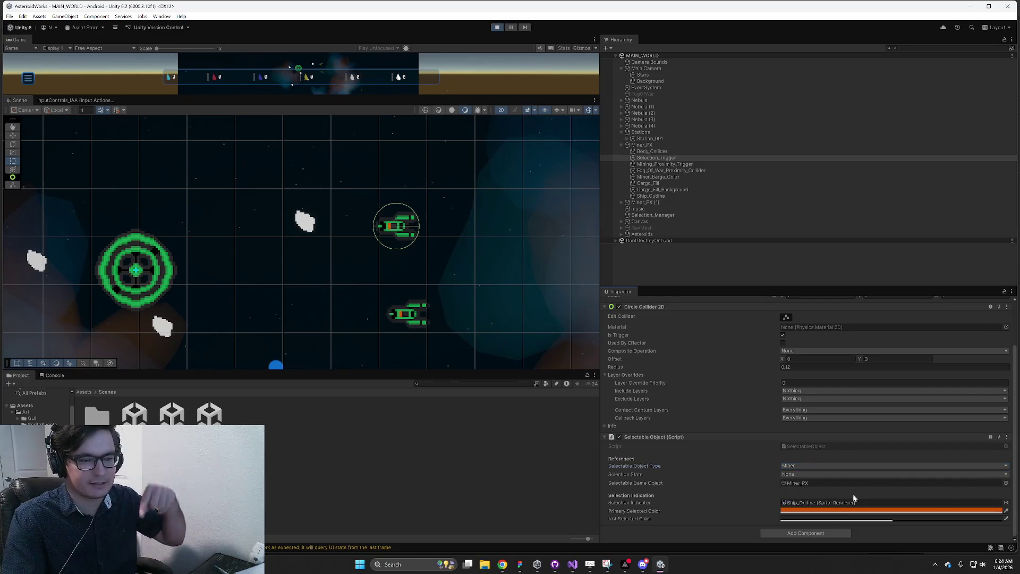
# Ping the referenced Miner_PX and selection indicator, then open Ship_Outline.
pyautogui.click(808, 483)
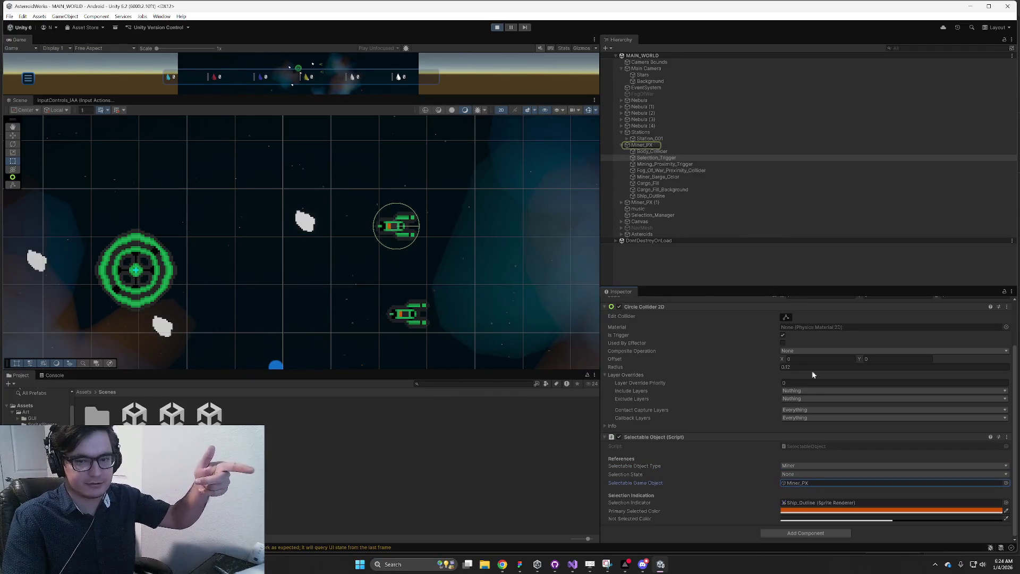
pyautogui.click(807, 503)
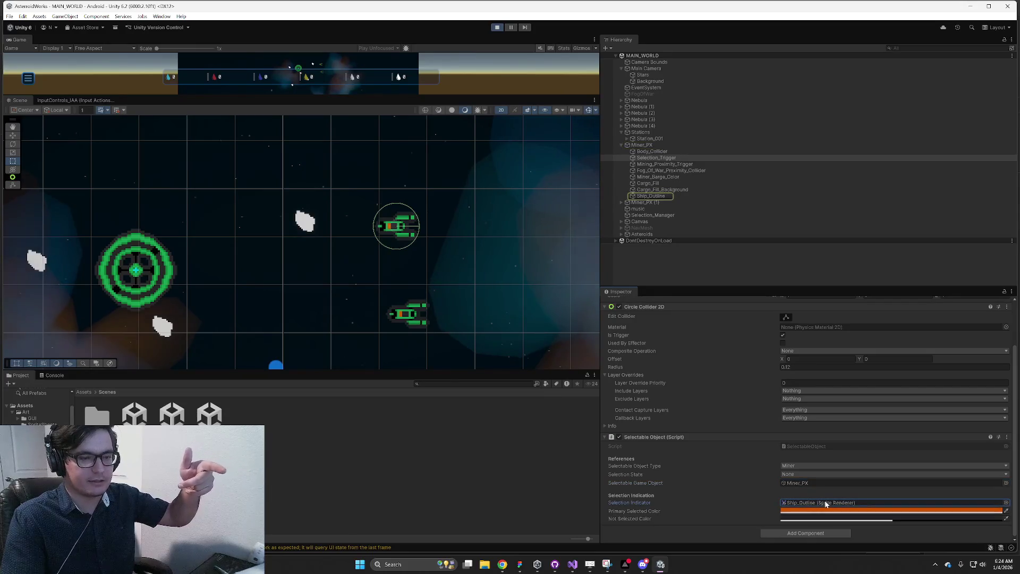
pyautogui.click(656, 196)
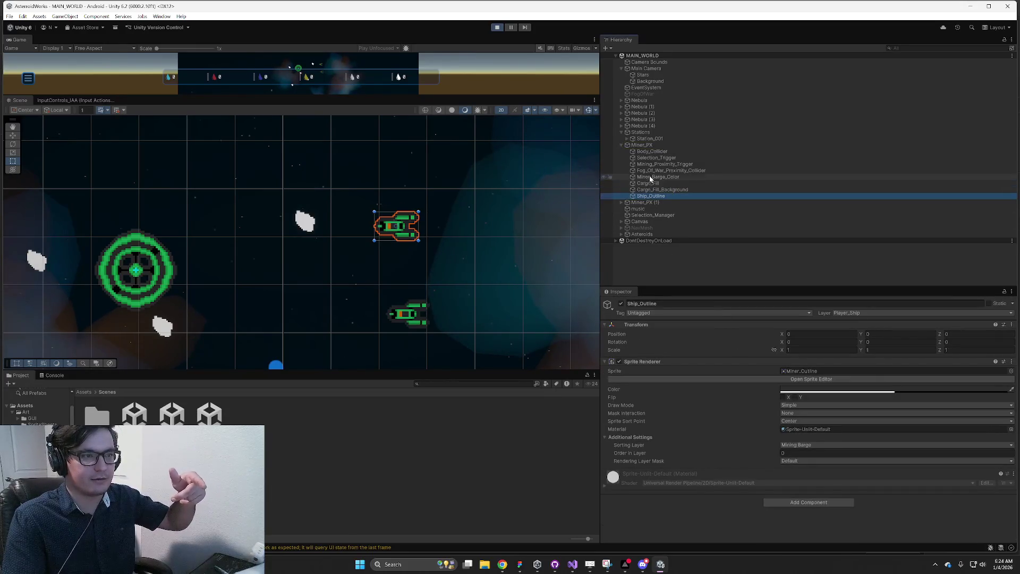
# Inspect Selection_Trigger, Mining_Proximity_Trigger, Fog_Of_War_Proximity_Collider, Miner_Barge_Color and Cargo_Fill.
pyautogui.click(656, 158)
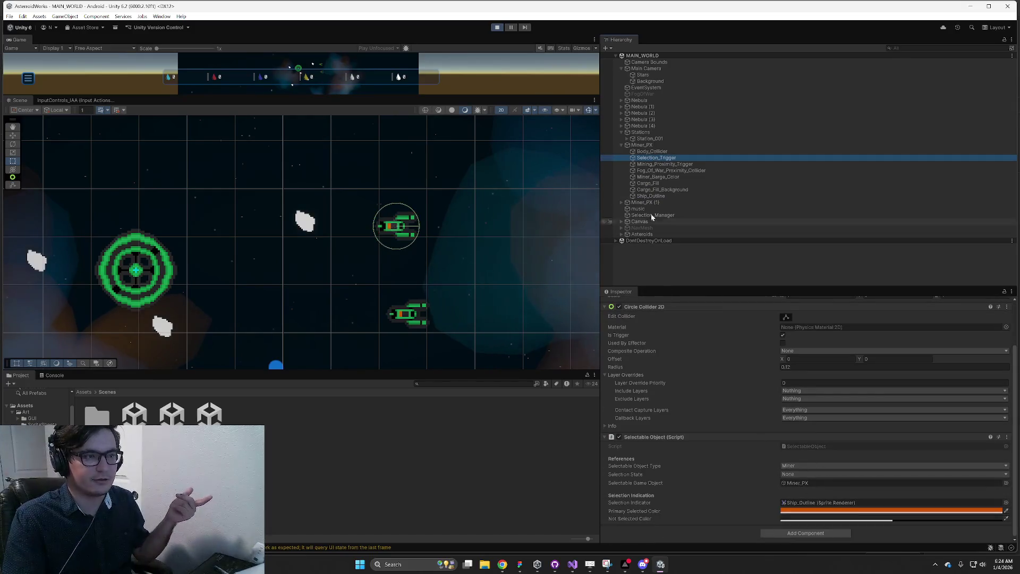
pyautogui.click(664, 164)
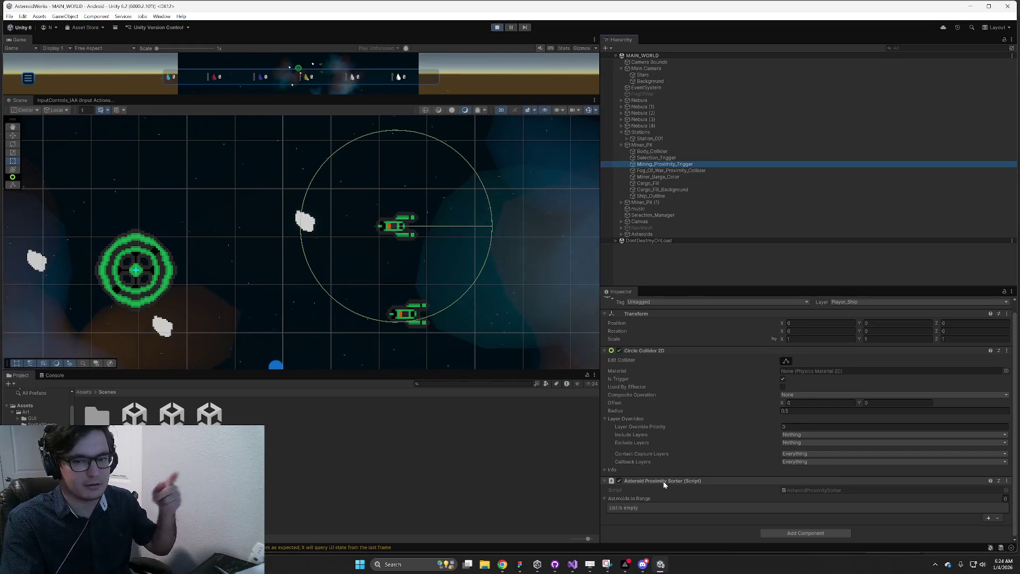
pyautogui.click(659, 170)
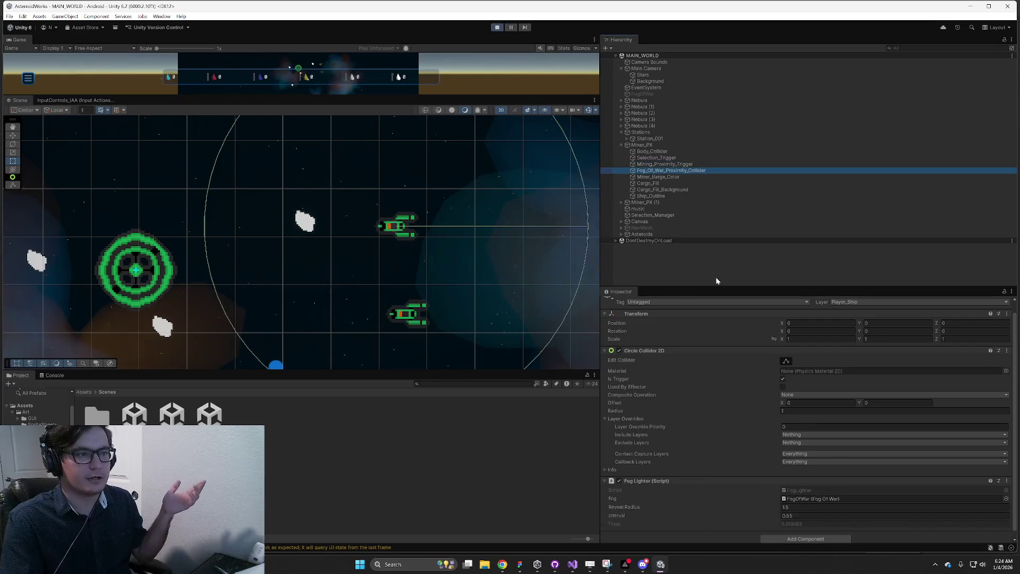
pyautogui.scroll(-3, 415, 271)
pyautogui.scroll(-1, 668, 439)
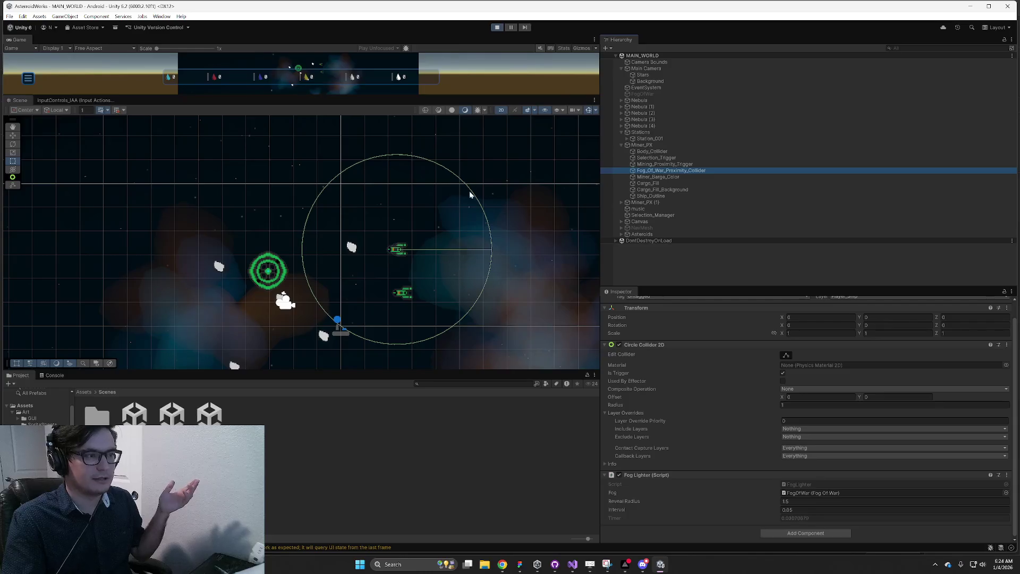
pyautogui.moveTo(512, 337); pyautogui.dragTo(460, 368)
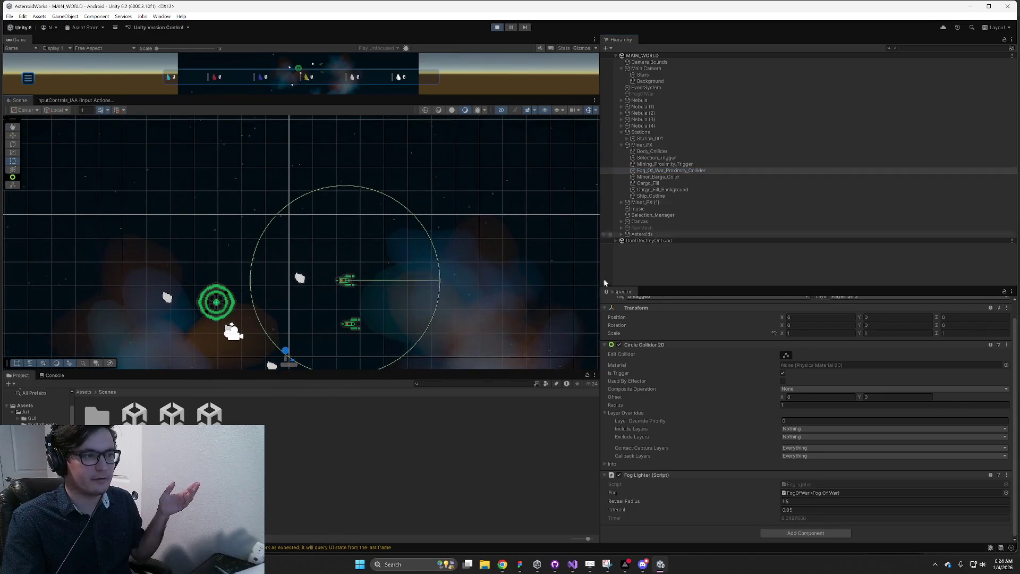
pyautogui.click(658, 177)
pyautogui.click(648, 183)
# Compare the Cargo_Fill_Background and orange Cargo_Fill sprites on the zoomed ship.
pyautogui.click(659, 190)
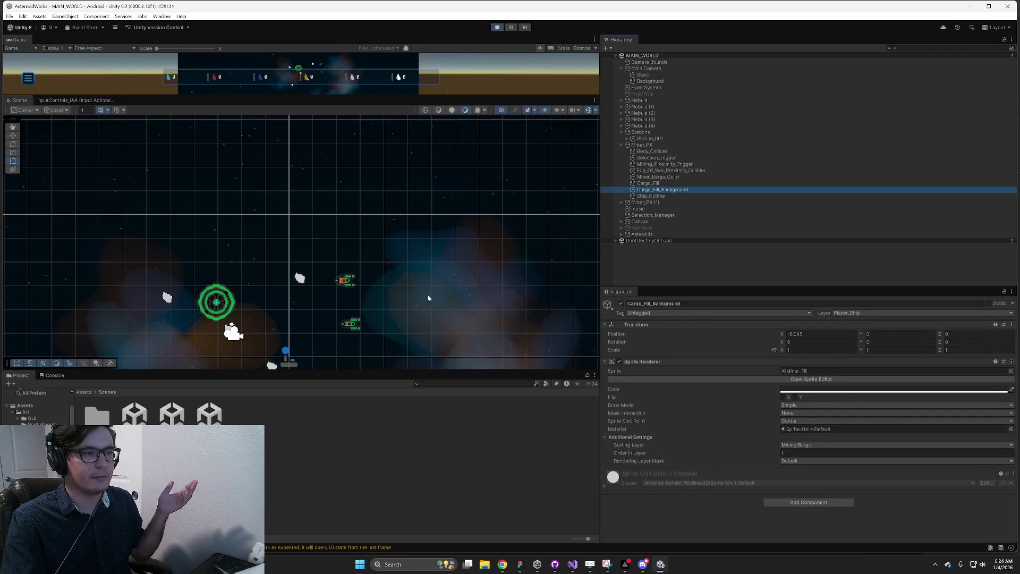
pyautogui.scroll(10, 316, 292)
pyautogui.click(664, 183)
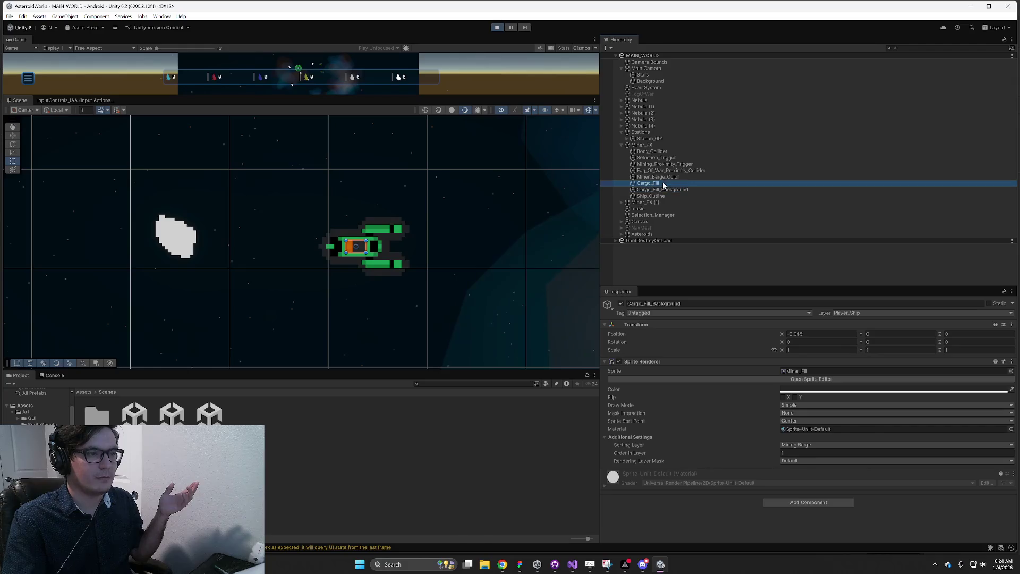
pyautogui.scroll(3, 372, 254)
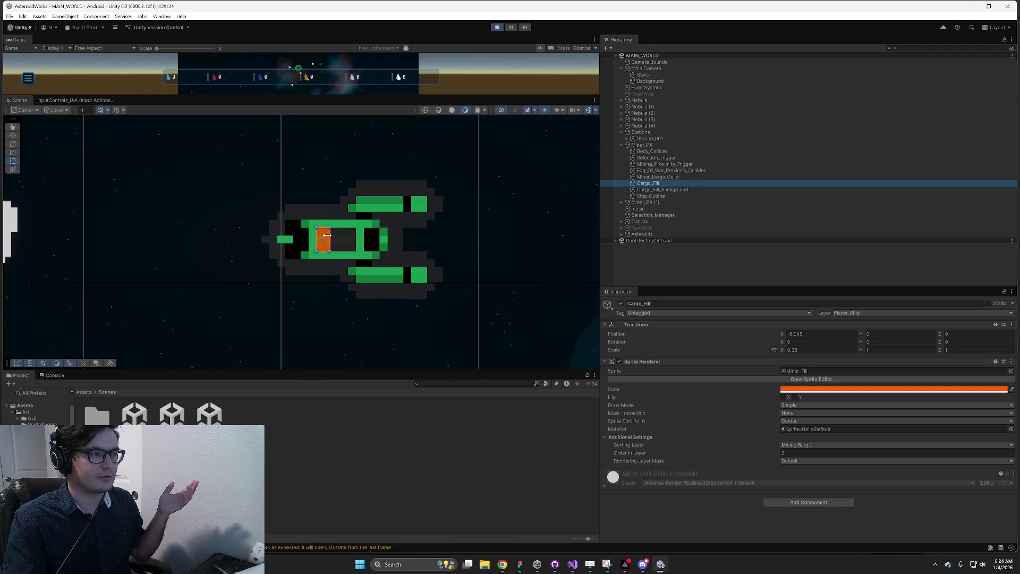
# Move Cargo_Fill_Background below the ship and undo, then inspect Ship_Outline and music.
pyautogui.click(665, 191)
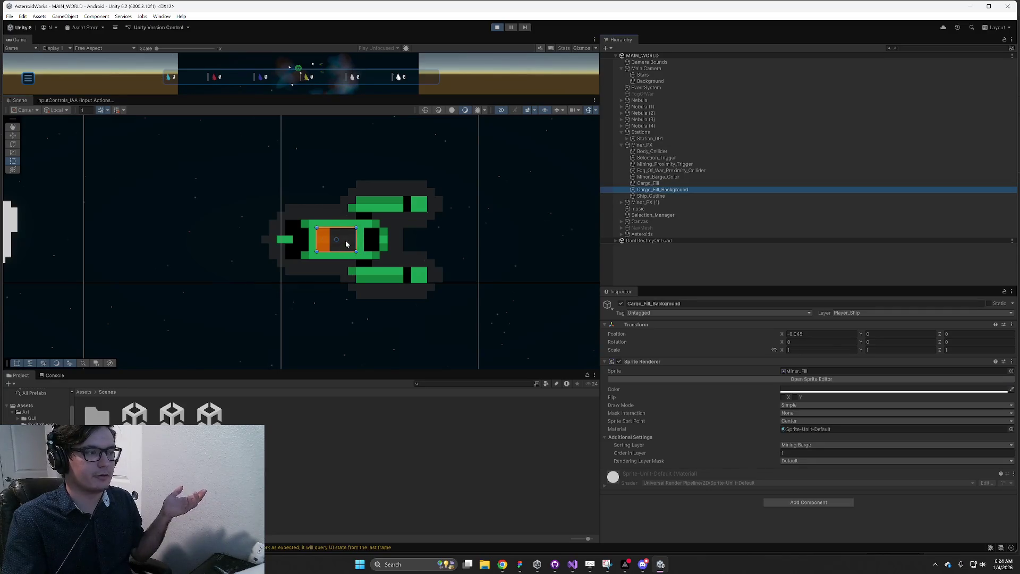
pyautogui.moveTo(346, 240); pyautogui.dragTo(358, 290)
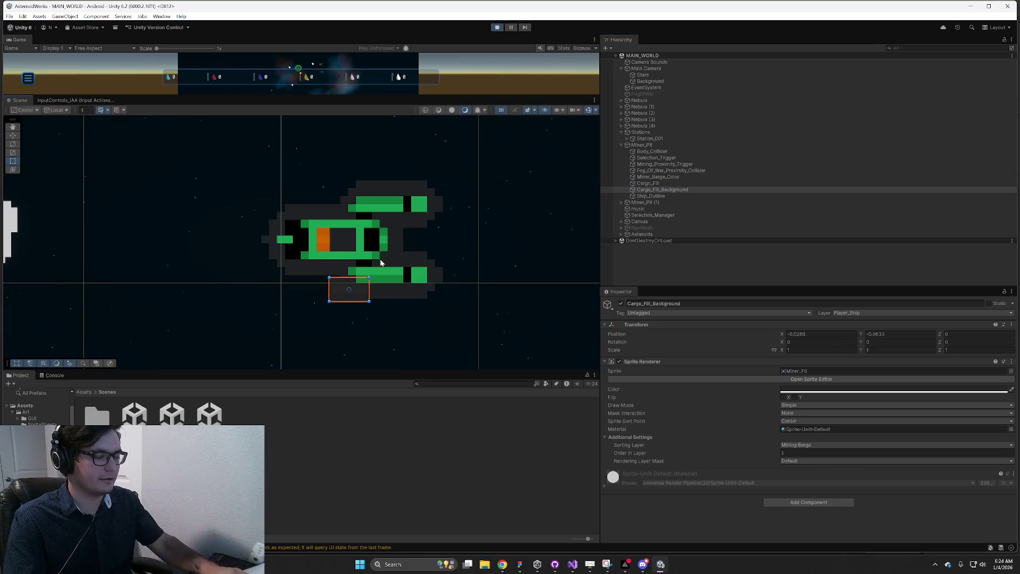
pyautogui.hotkey('ctrl', 'z')
pyautogui.click(651, 195)
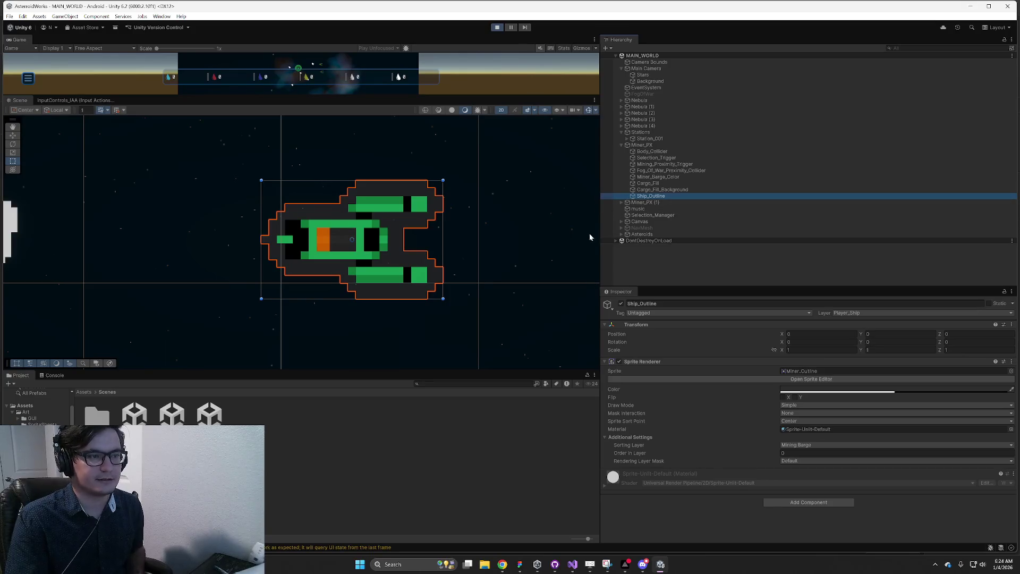
pyautogui.click(638, 209)
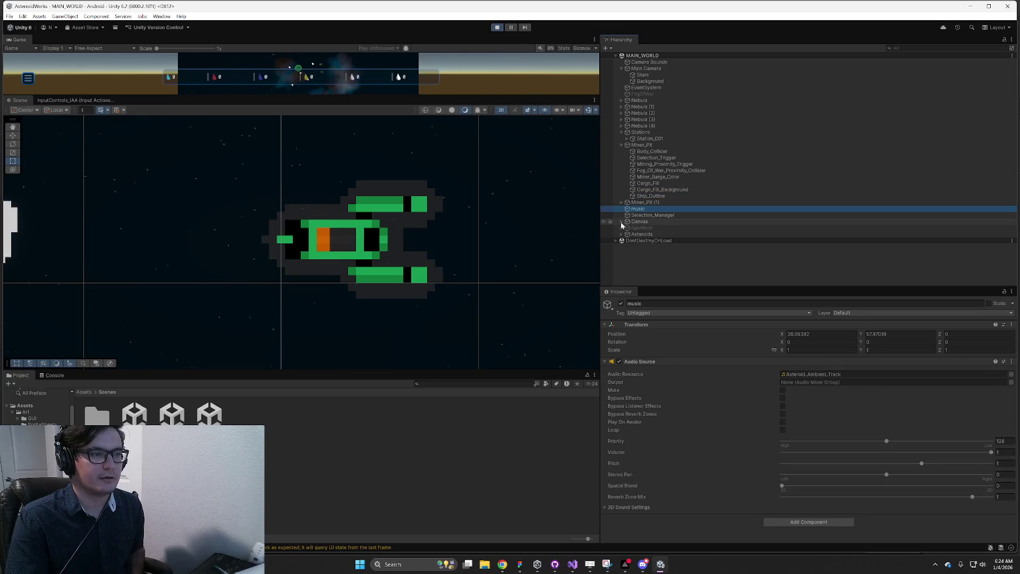
# Expand Canvas and its top-level children: Joystick_Bounds, Game_Menu_Panel, Settings_Panel, the save prompts, Upgrade_Picker, Resource_Tracker.
pyautogui.scroll(-5, 521, 267)
pyautogui.click(621, 221)
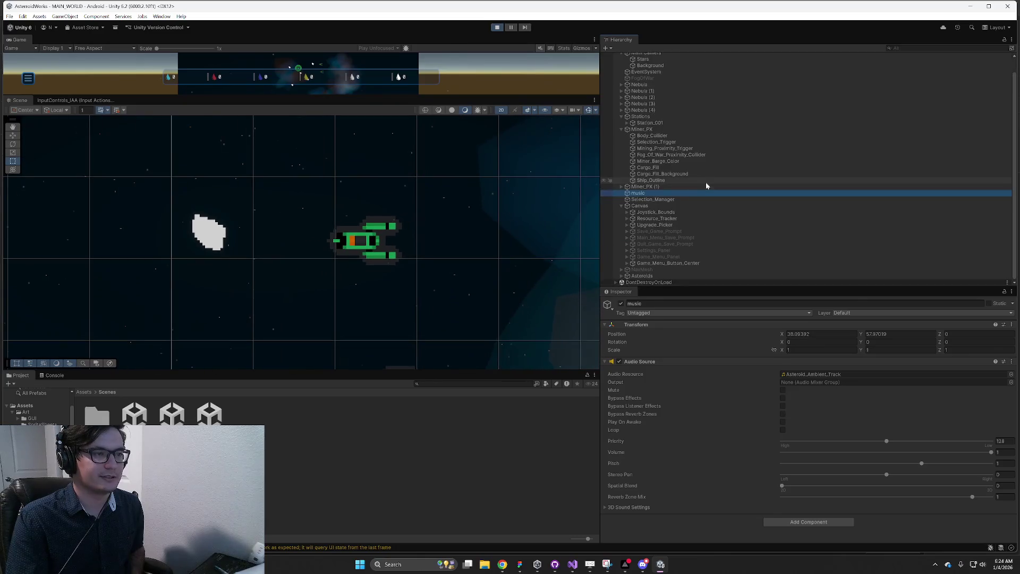
pyautogui.click(628, 212)
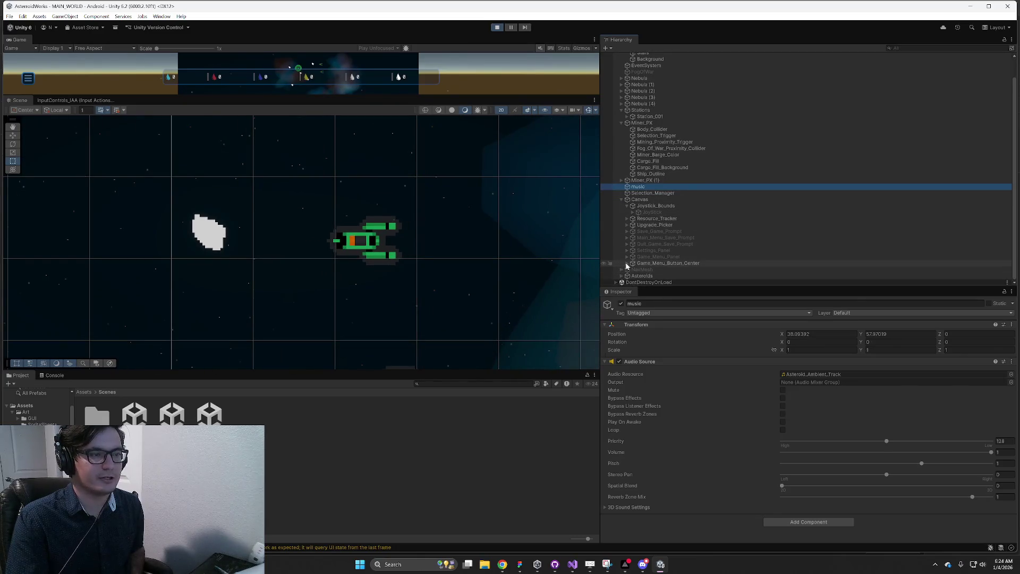
pyautogui.click(627, 257)
pyautogui.click(627, 251)
pyautogui.click(627, 244)
pyautogui.click(627, 238)
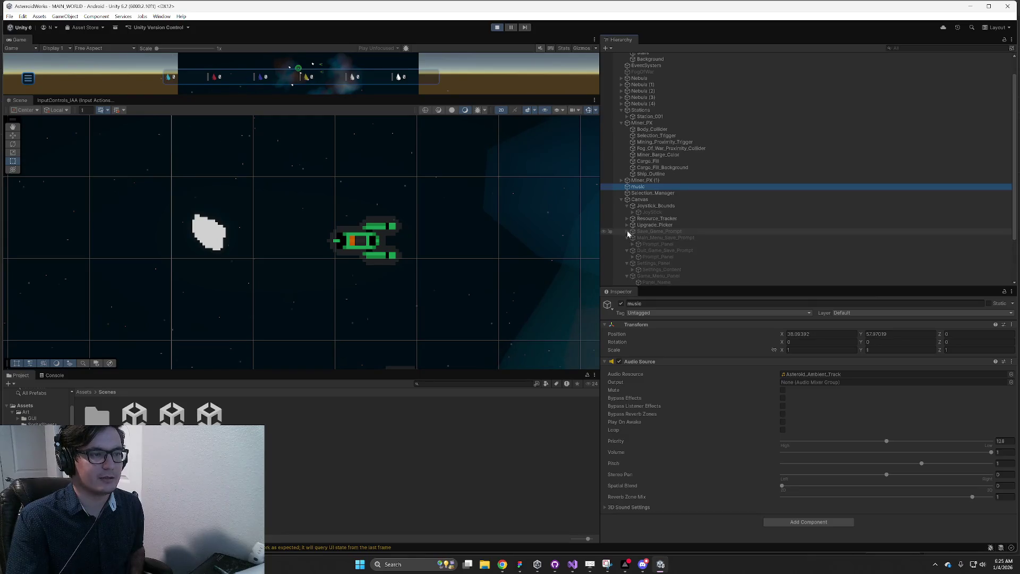
pyautogui.click(627, 232)
pyautogui.click(627, 224)
pyautogui.click(627, 218)
# Expand the menu buttons, Settings_Content, the three Prompt_Panels and the Single, Double and Tripple upgrade panels.
pyautogui.scroll(-6, 674, 195)
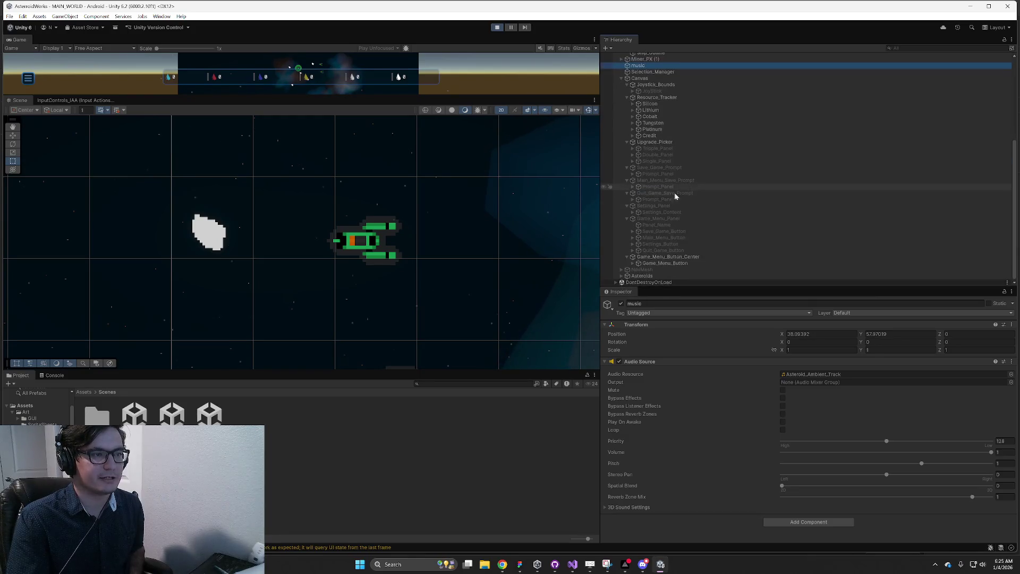
pyautogui.click(633, 251)
pyautogui.click(633, 244)
pyautogui.click(633, 237)
pyautogui.click(632, 231)
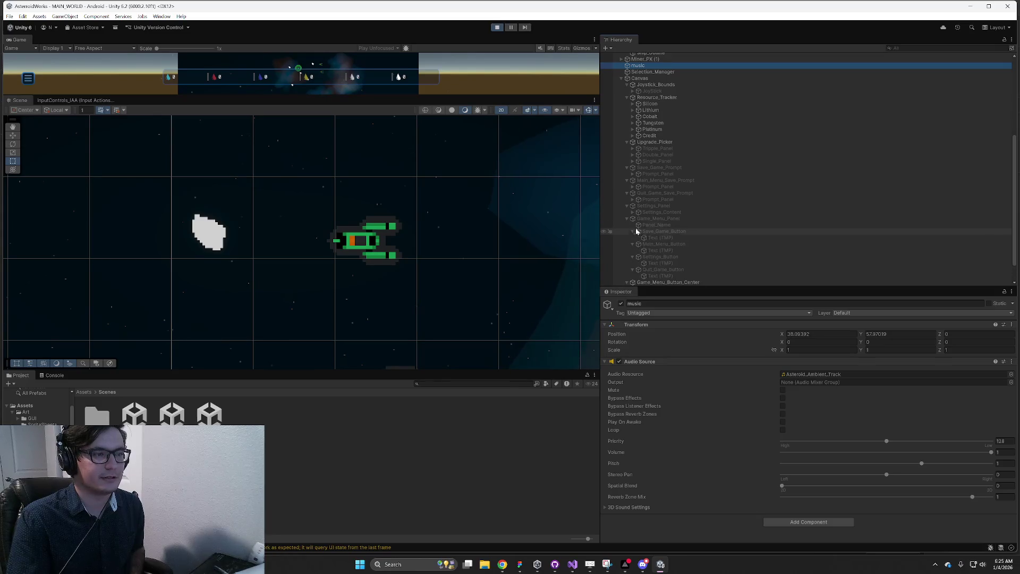
pyautogui.click(632, 212)
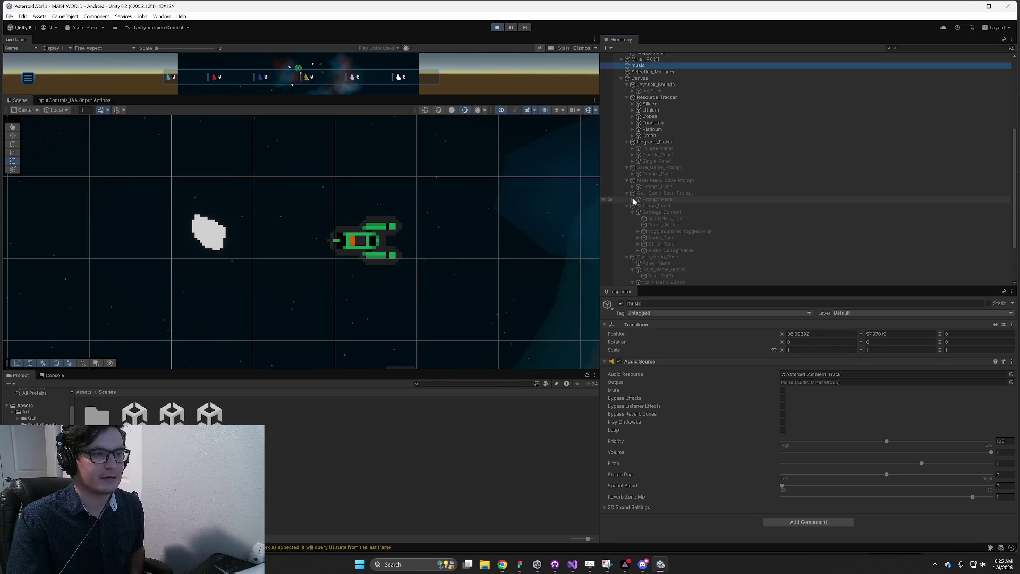
pyautogui.click(632, 199)
pyautogui.click(632, 186)
pyautogui.click(632, 173)
pyautogui.click(632, 161)
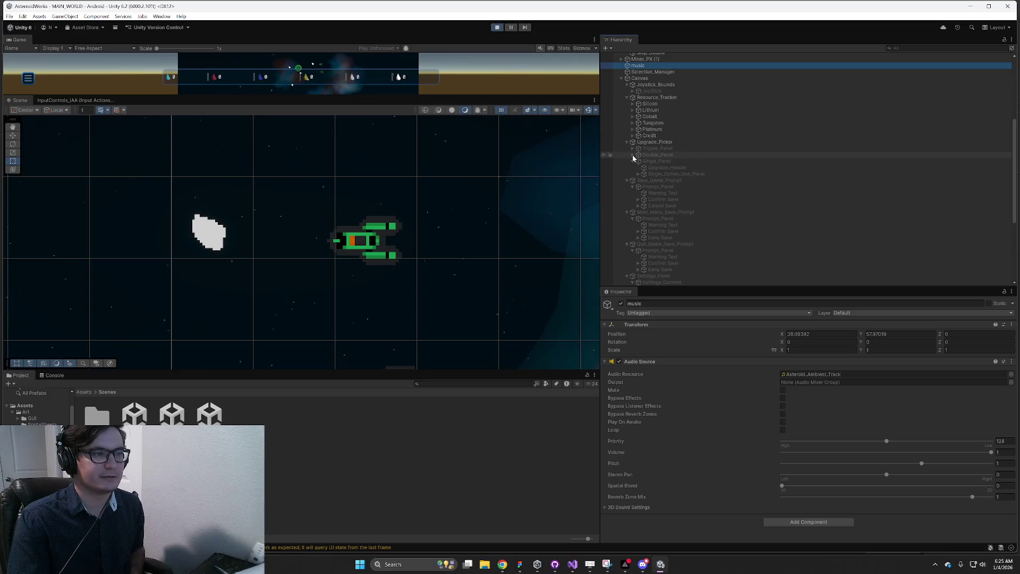
pyautogui.click(632, 155)
pyautogui.click(632, 148)
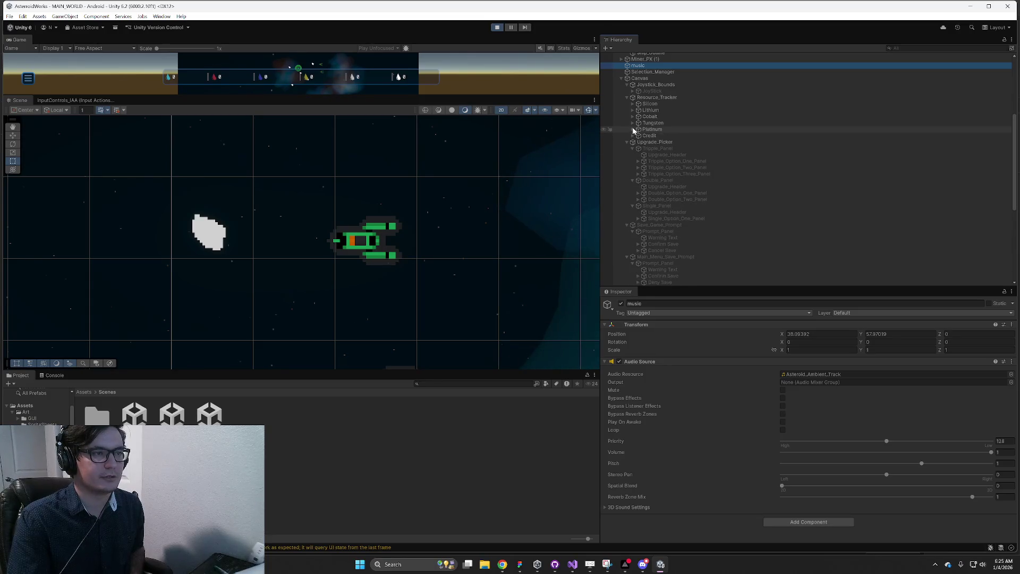
# Expand the Platinum, Credit, Tungsten, Cobalt, Lithium and Silicon resources, then frame Miner_PX in the Scene view.
pyautogui.click(633, 129)
pyautogui.click(632, 155)
pyautogui.click(633, 123)
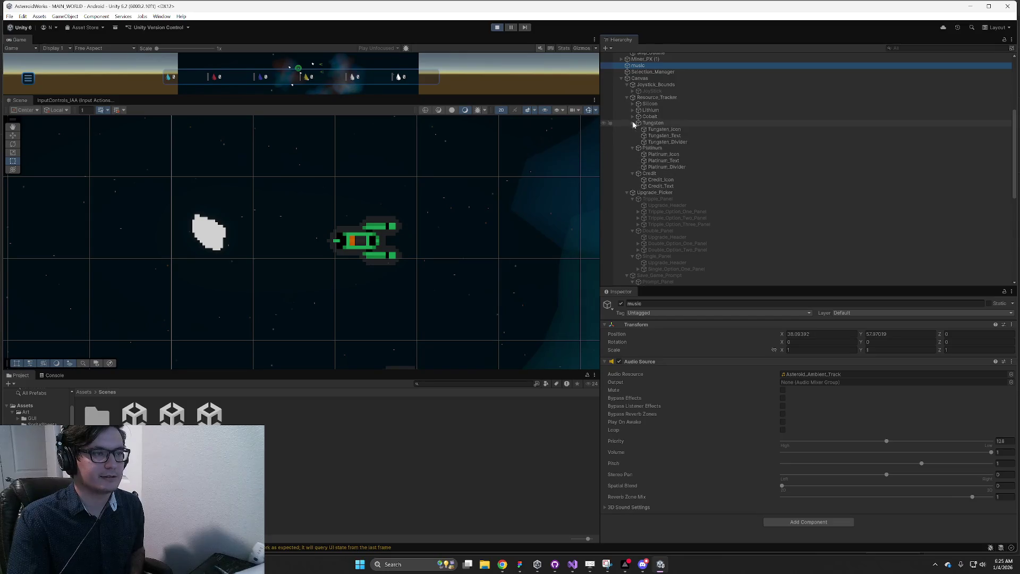
pyautogui.click(633, 116)
pyautogui.click(632, 110)
pyautogui.click(632, 104)
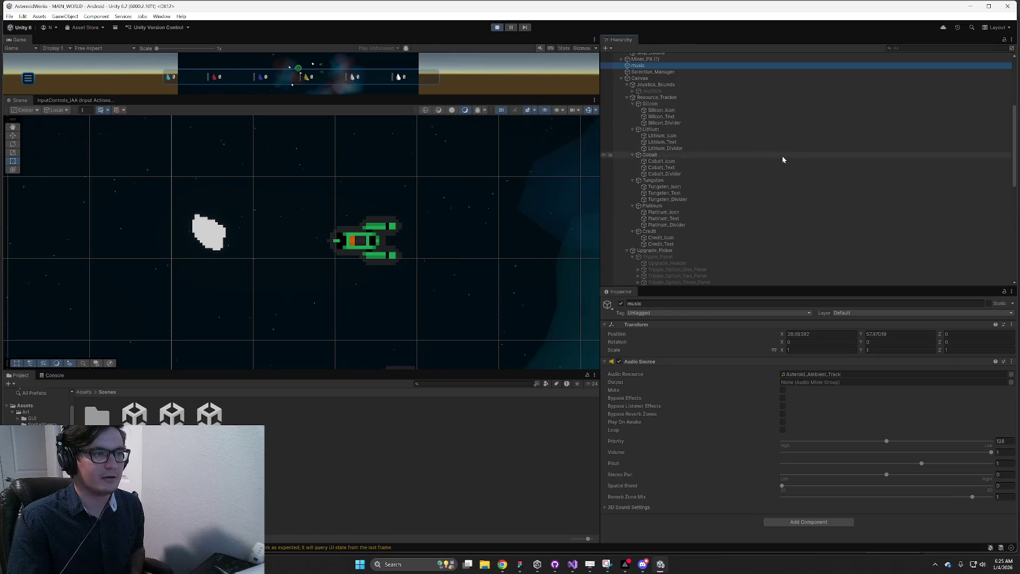
pyautogui.scroll(5, 746, 184)
pyautogui.doubleClick(657, 145)
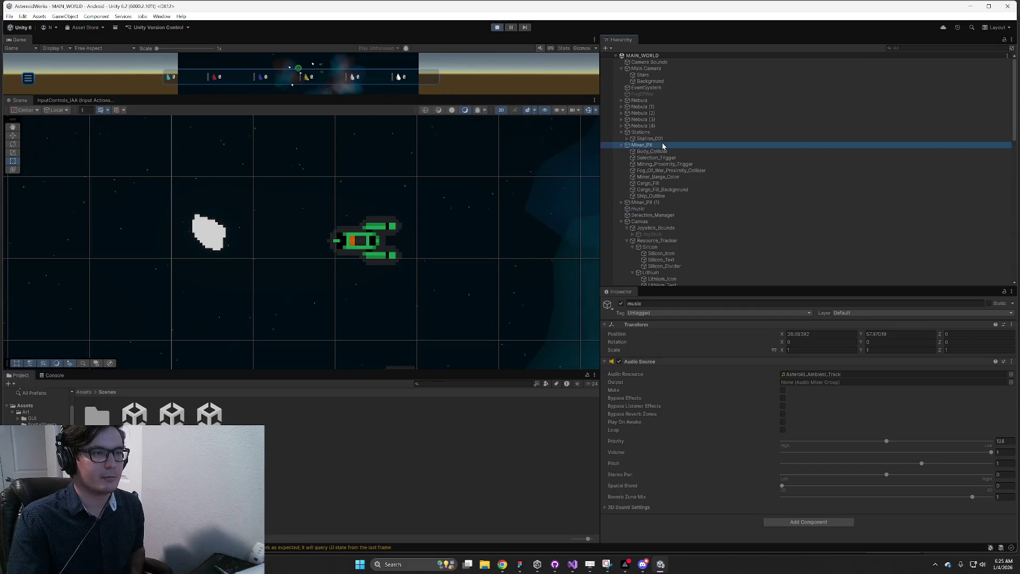